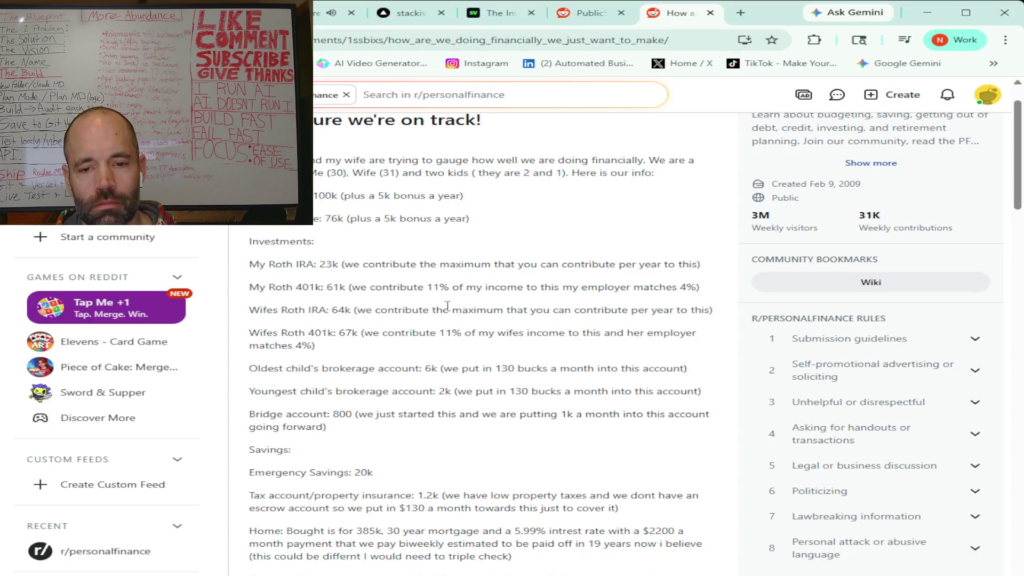
# Step: Go back to the r/personalfinance feed and open the failed-business loan post
pyautogui.scroll(1, 447, 304)
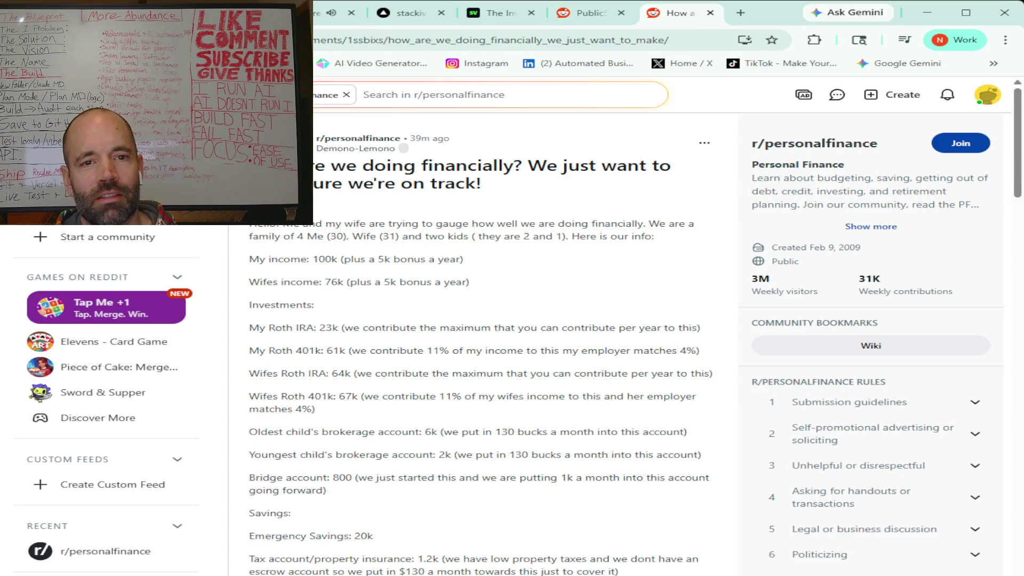
pyautogui.hotkey('alt', 'Left')
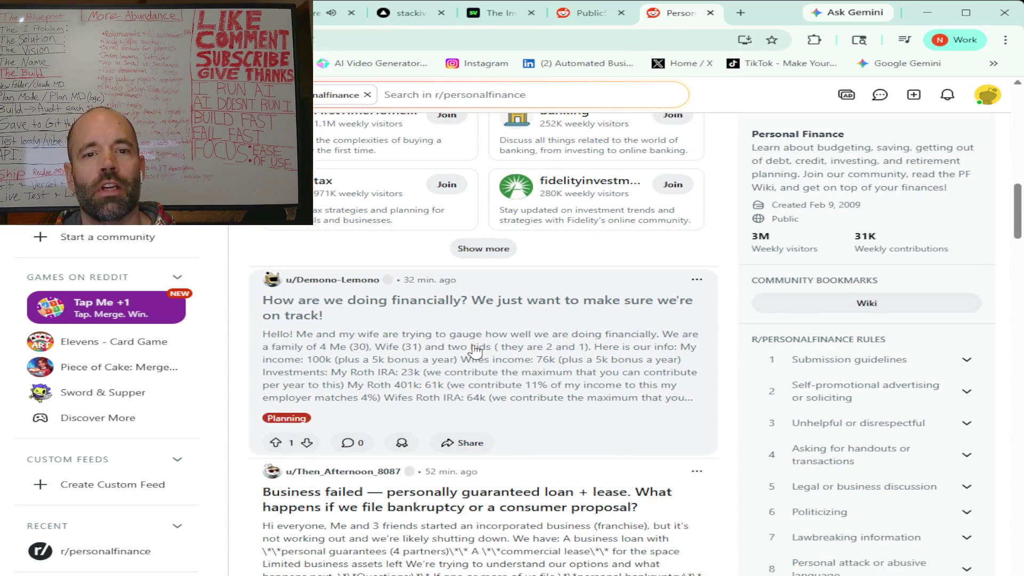
pyautogui.scroll(-3, 474, 351)
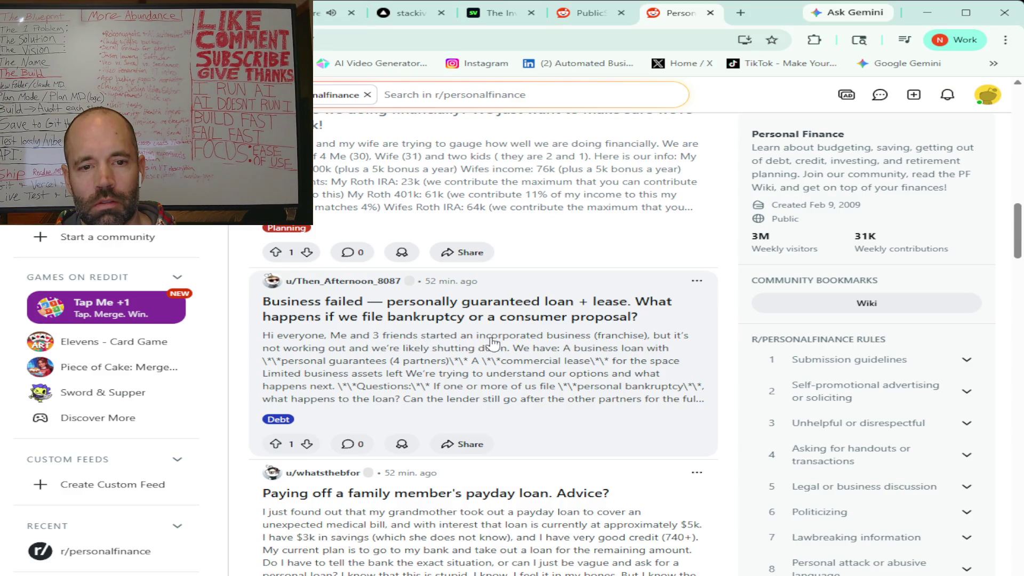
pyautogui.click(480, 350)
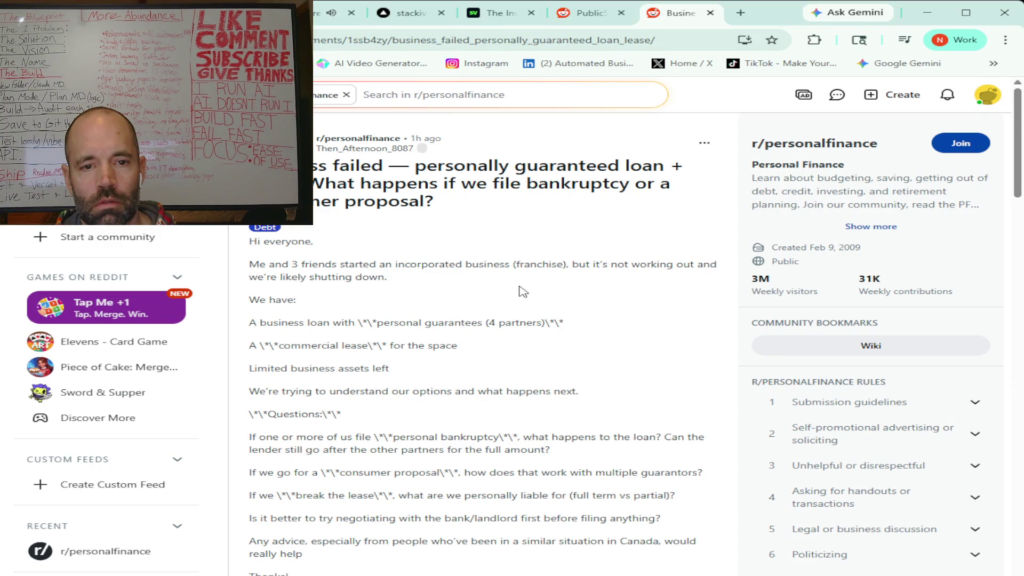
# Step: Skim the failed-business loan post, then read the post about paying off a family member's payday loan
pyautogui.scroll(-3, 522, 291)
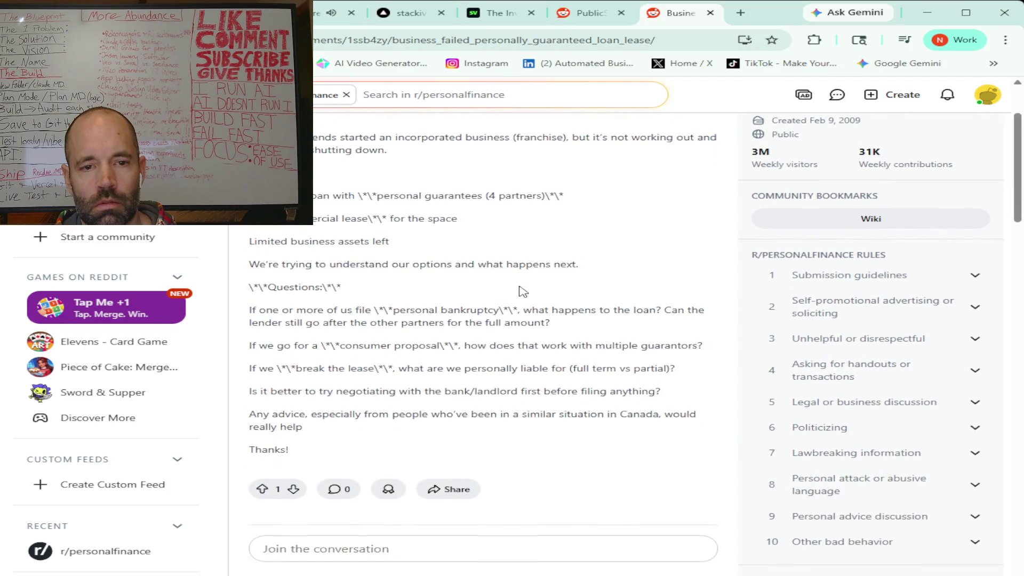
pyautogui.scroll(3, 522, 291)
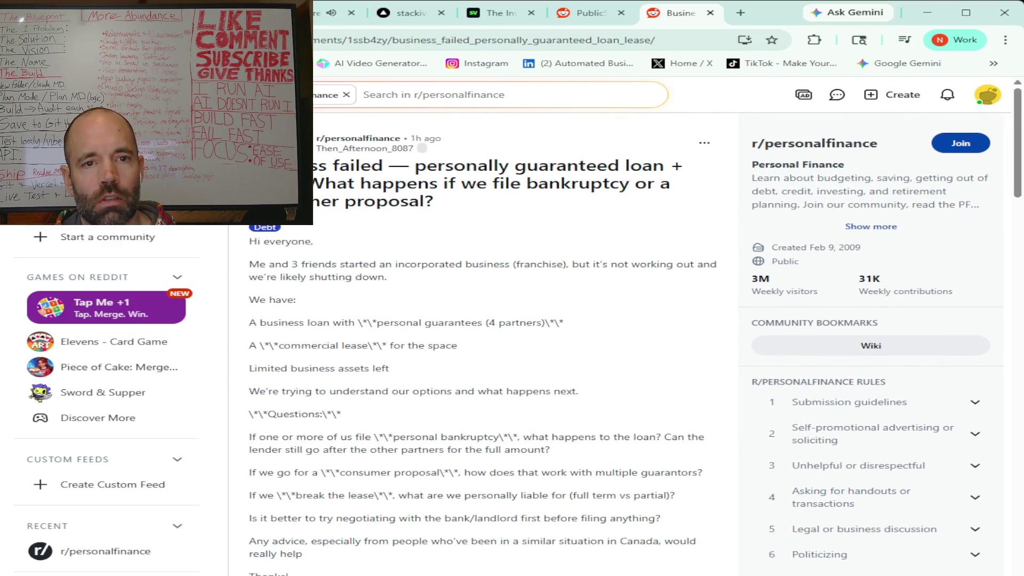
pyautogui.hotkey('alt', 'Left')
pyautogui.scroll(-3, 587, 304)
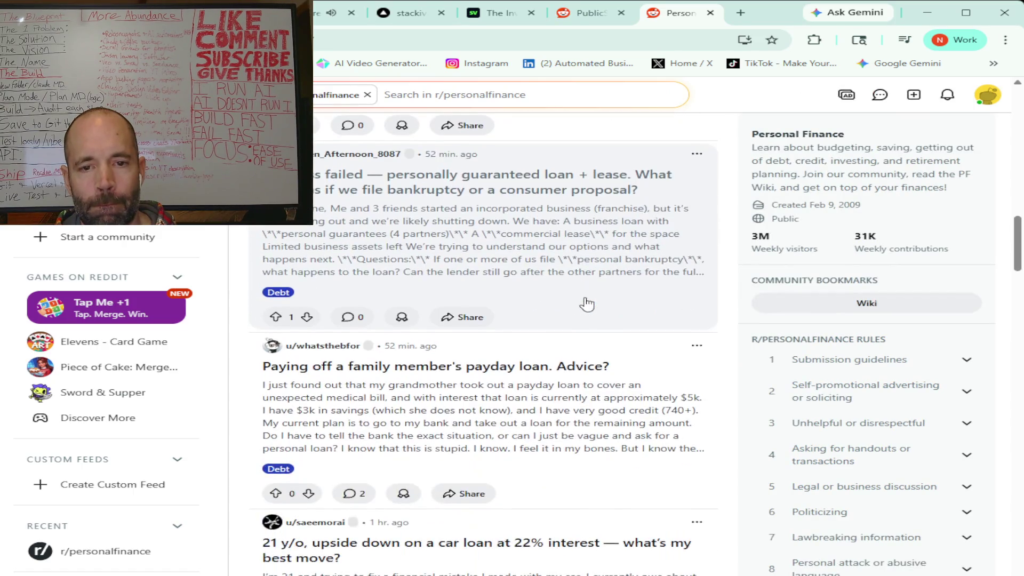
pyautogui.scroll(-3, 587, 303)
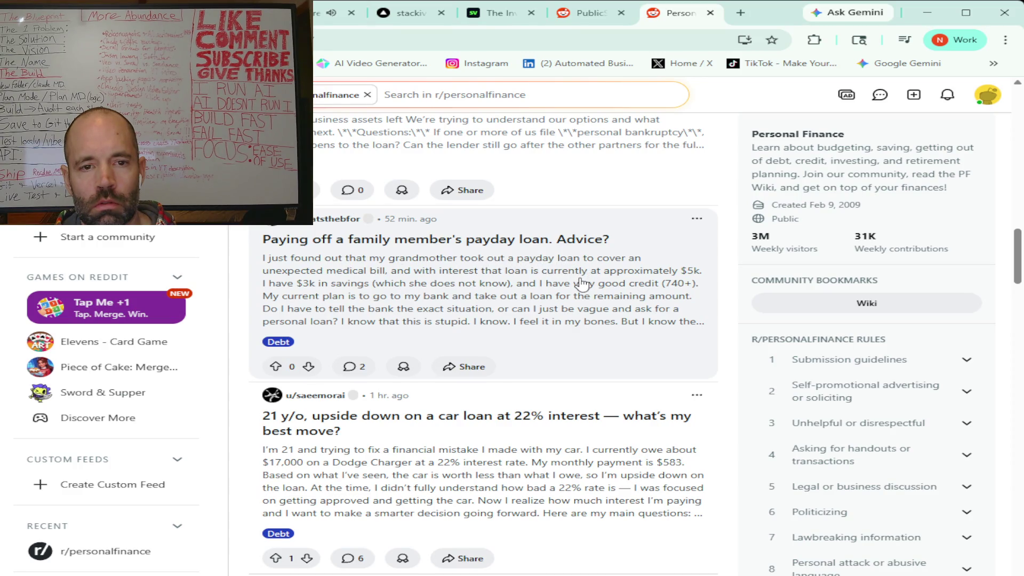
pyautogui.click(554, 287)
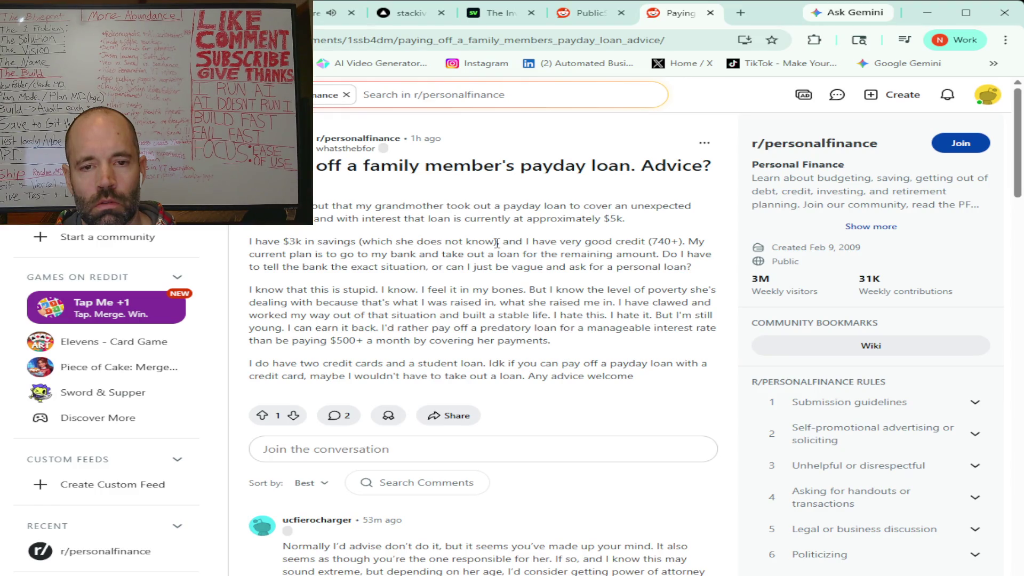
pyautogui.click(13, 40)
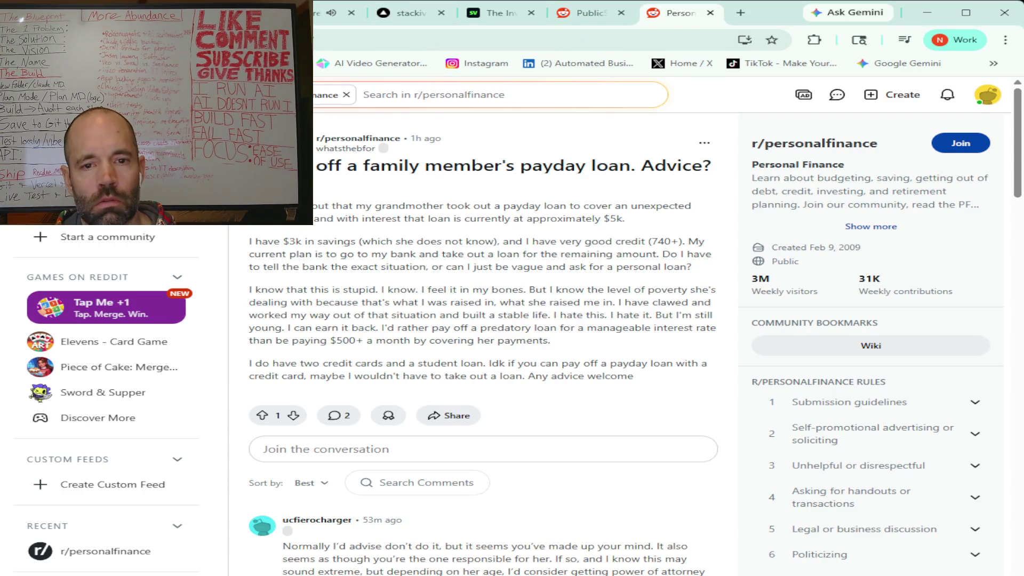
# Step: Scroll the feed and open the 'Is VT or VOO or VTI better?' thread
pyautogui.scroll(-2, 487, 309)
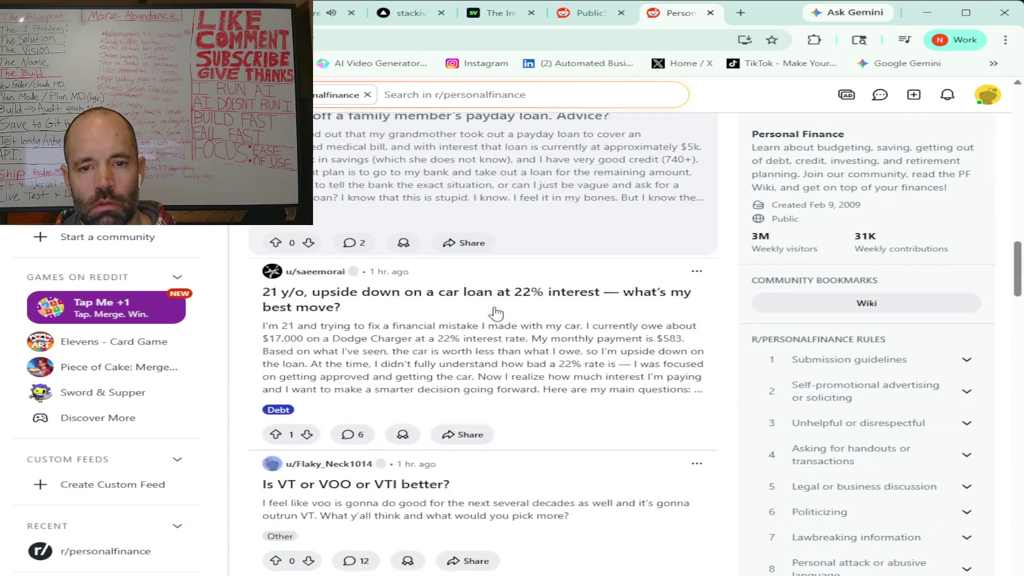
pyautogui.scroll(-1, 496, 313)
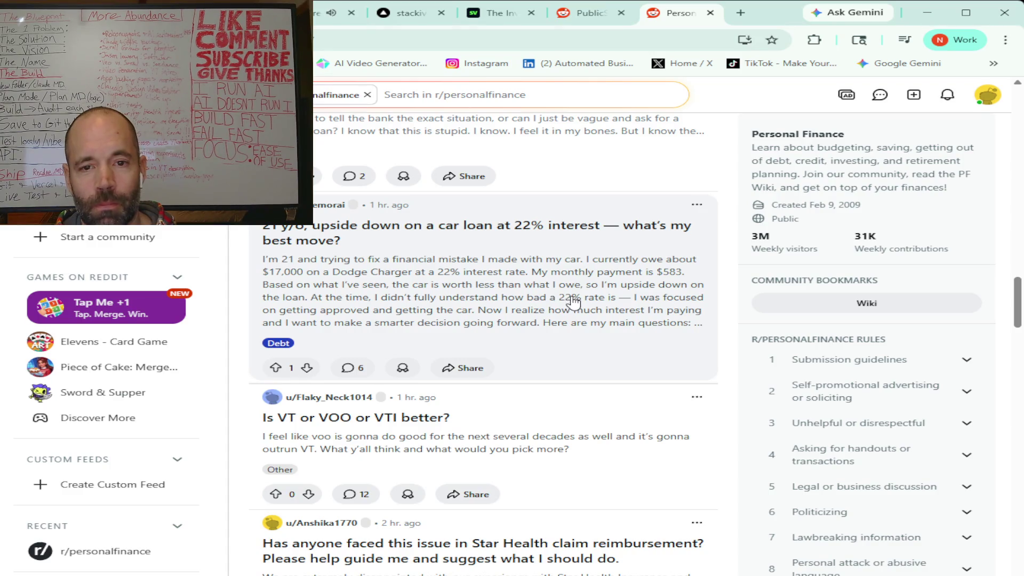
pyautogui.scroll(-2, 570, 302)
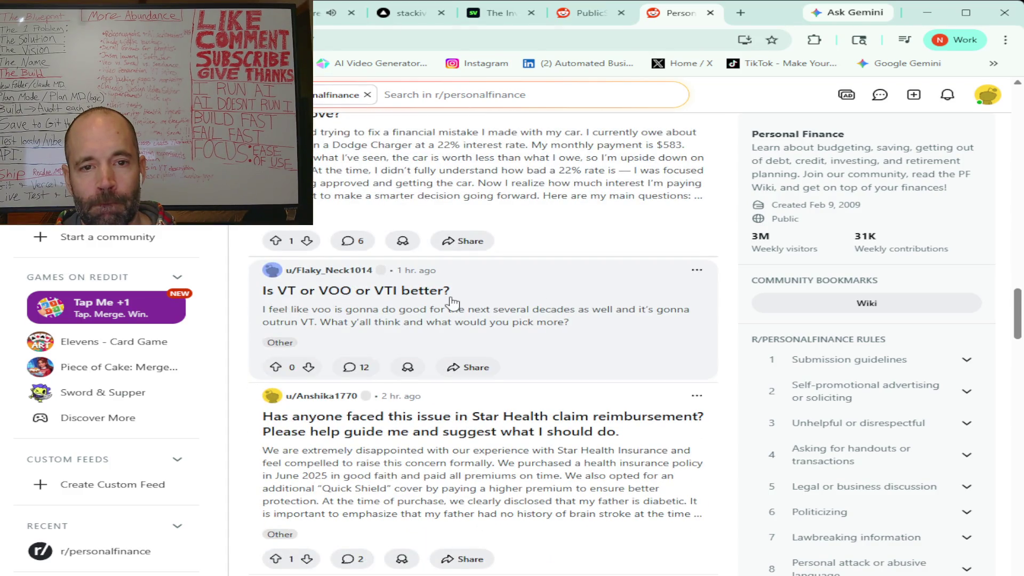
pyautogui.click(504, 313)
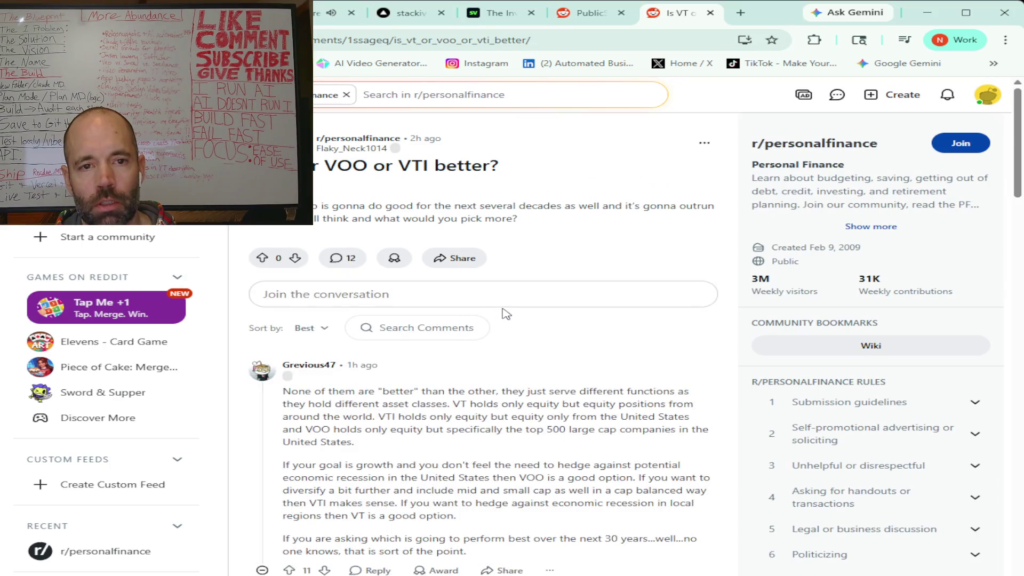
# Step: Scroll through the thread's 12 comments comparing the three funds
pyautogui.scroll(-5, 581, 313)
pyautogui.scroll(1, 581, 313)
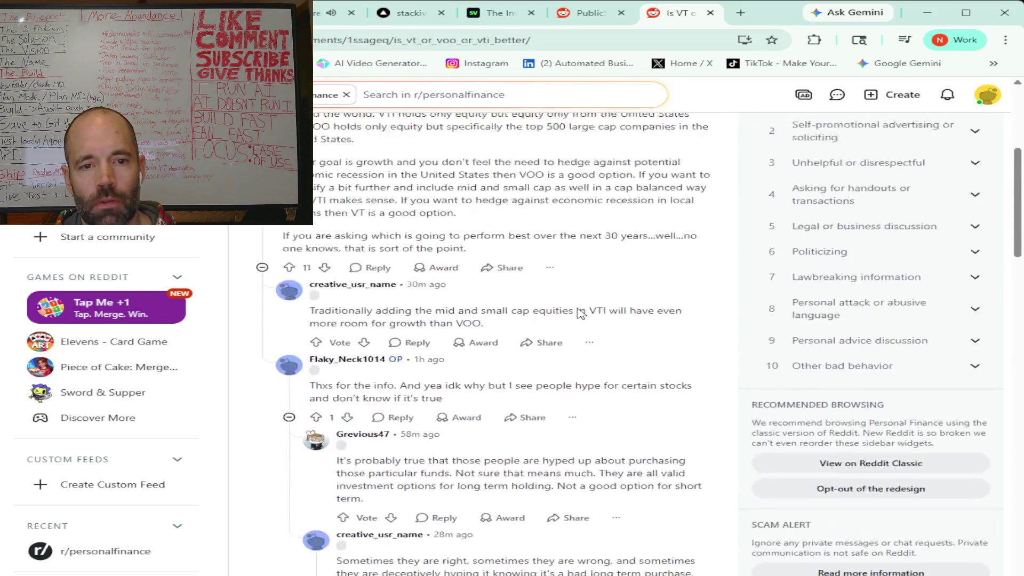
pyautogui.scroll(-6, 580, 313)
pyautogui.scroll(6, 579, 315)
pyautogui.scroll(5, 579, 314)
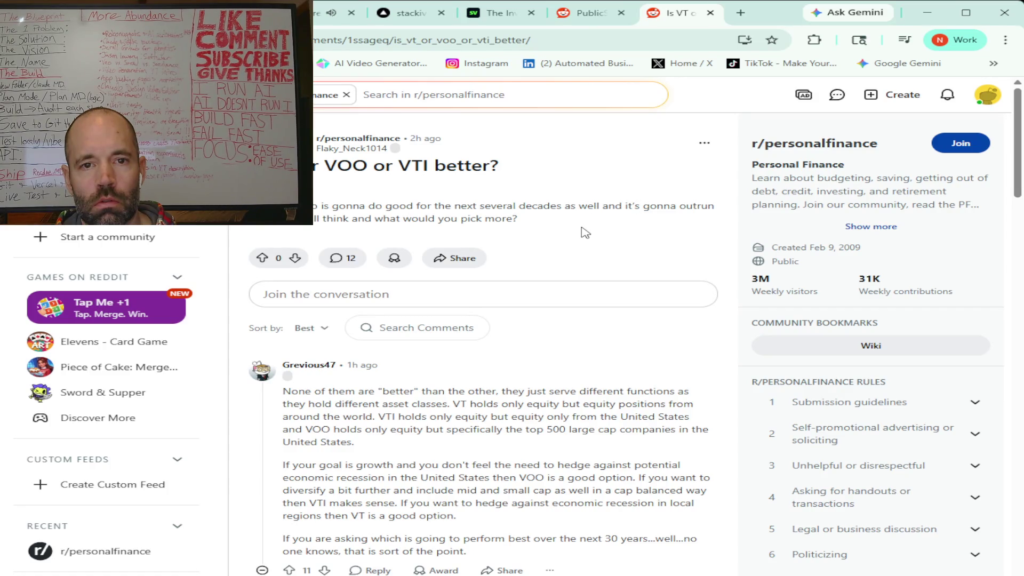
pyautogui.scroll(-2, 585, 232)
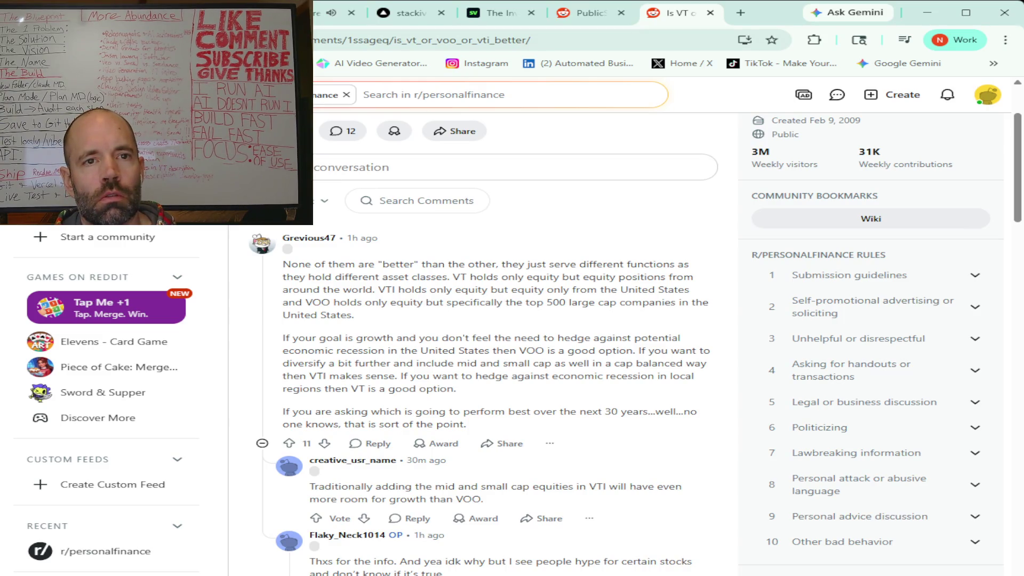
# Step: Ask Gemini what a chat viewer meant by calling the launched finance project not responsive
pyautogui.hotkey('ctrl', '1')
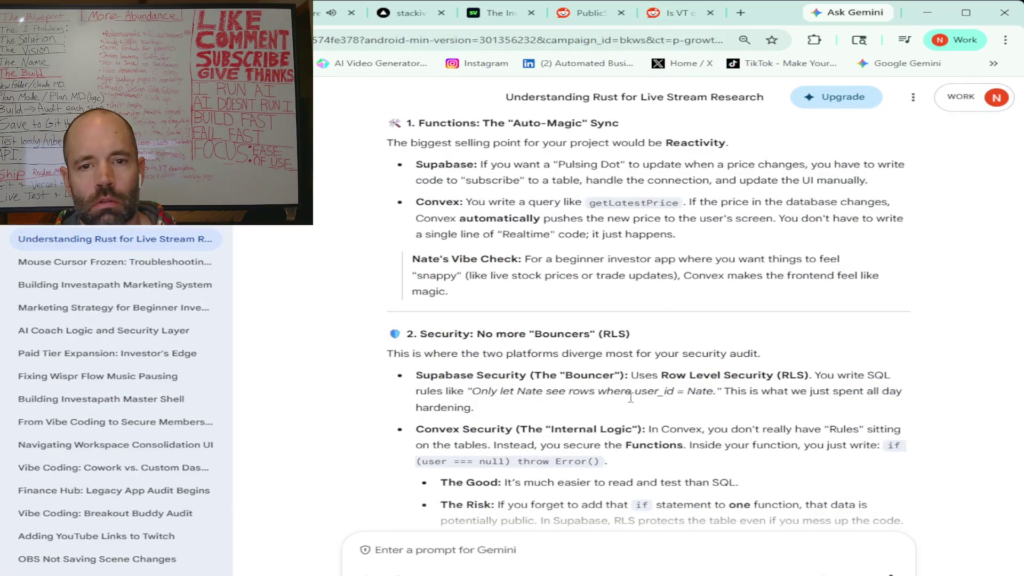
pyautogui.scroll(-5, 543, 397)
pyautogui.scroll(-5, 544, 397)
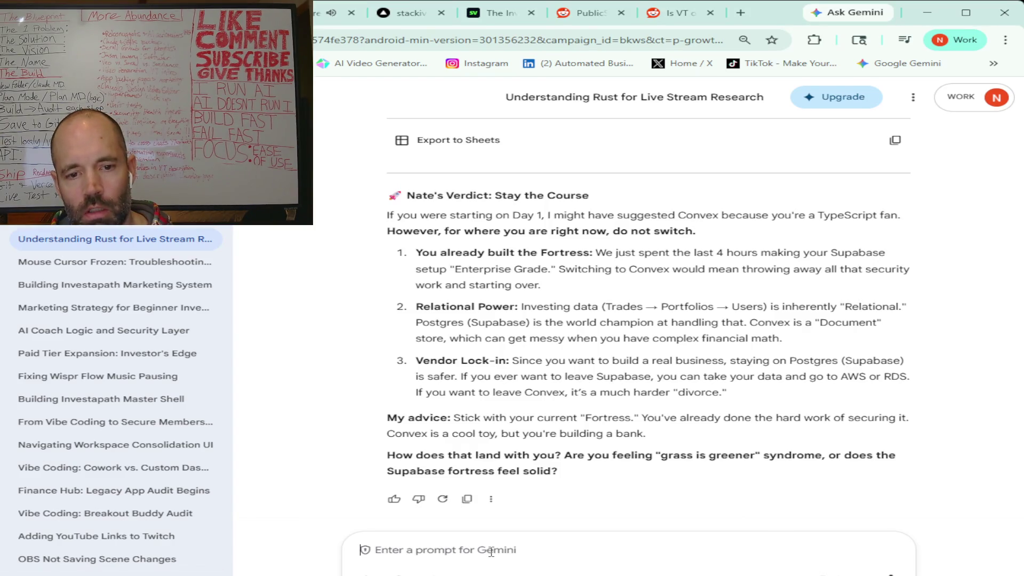
pyautogui.write("somebody from the chat, after I post the link to the project, the finance project I just launched, they said the project isn't responsive yet. Not really sure what they're talking about. Do you have any idea?")
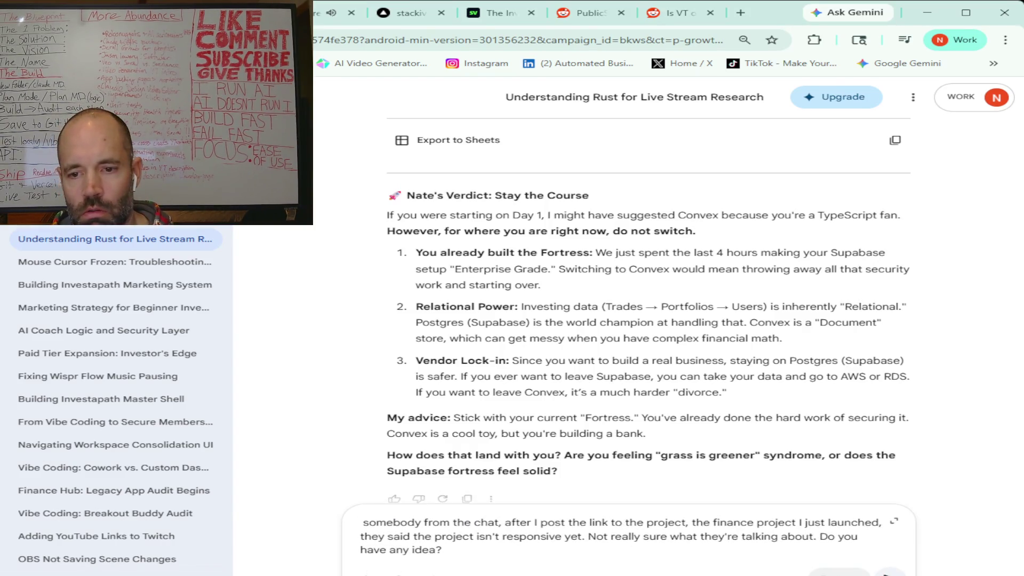
pyautogui.press('Return')
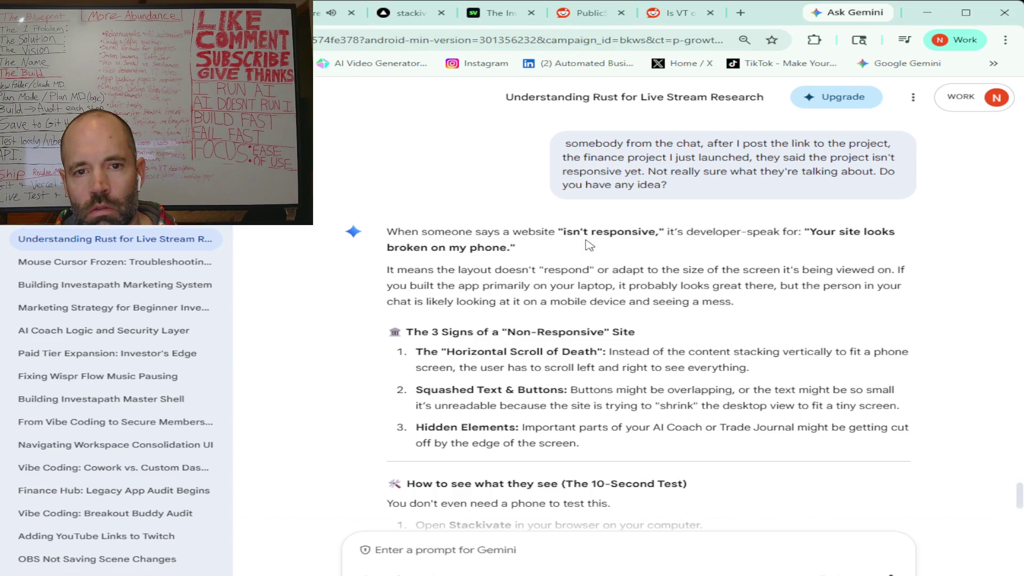
# Step: Return to the Reddit 'Is VT or VOO or VTI better?' thread
pyautogui.click(681, 16)
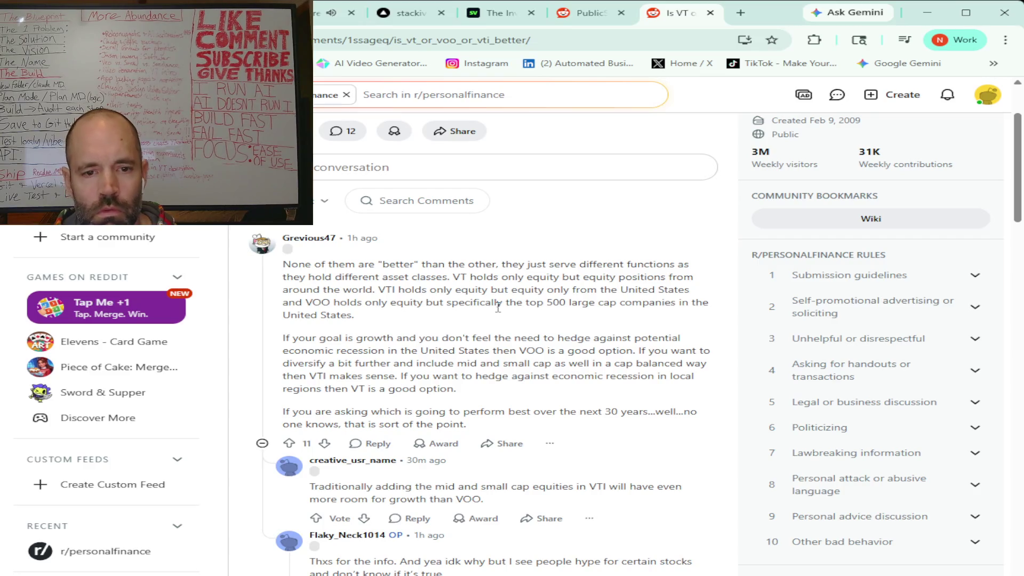
# Step: Scroll down to the thread's last reply, which asks whether pizza means an index fund
pyautogui.scroll(-1, 502, 304)
pyautogui.scroll(-3, 502, 304)
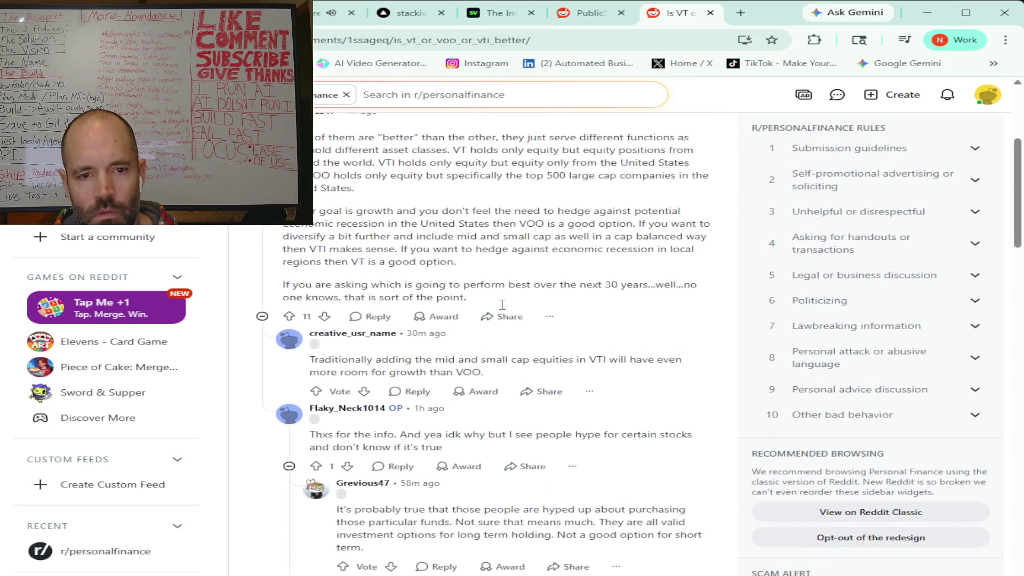
pyautogui.scroll(-2, 503, 309)
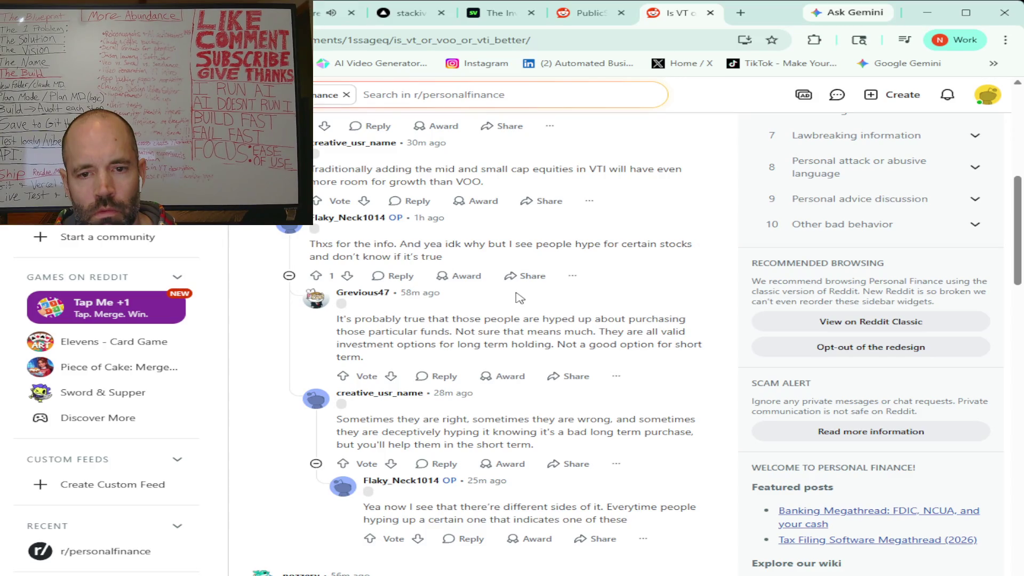
pyautogui.scroll(-1, 519, 298)
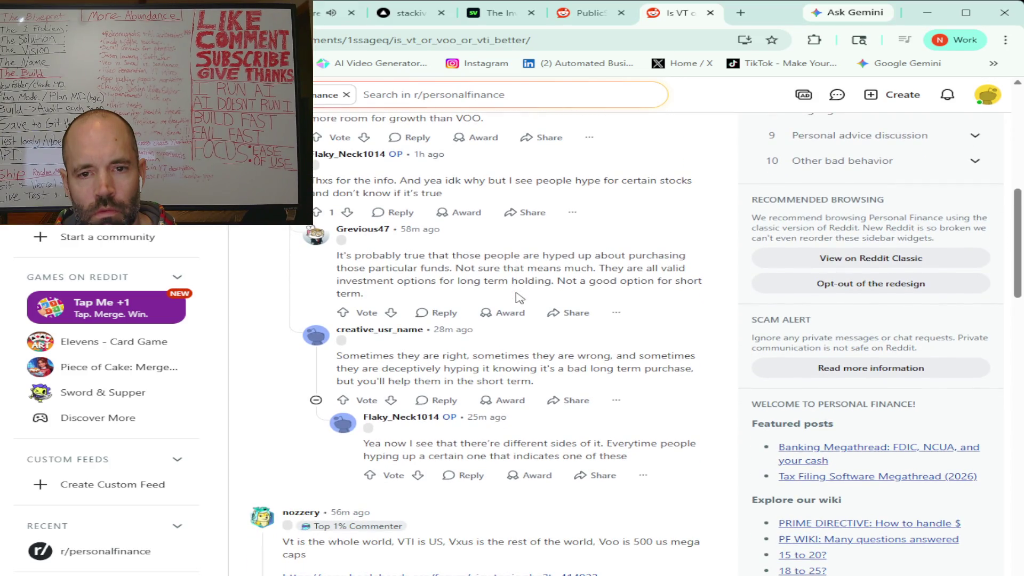
pyautogui.scroll(-1, 518, 298)
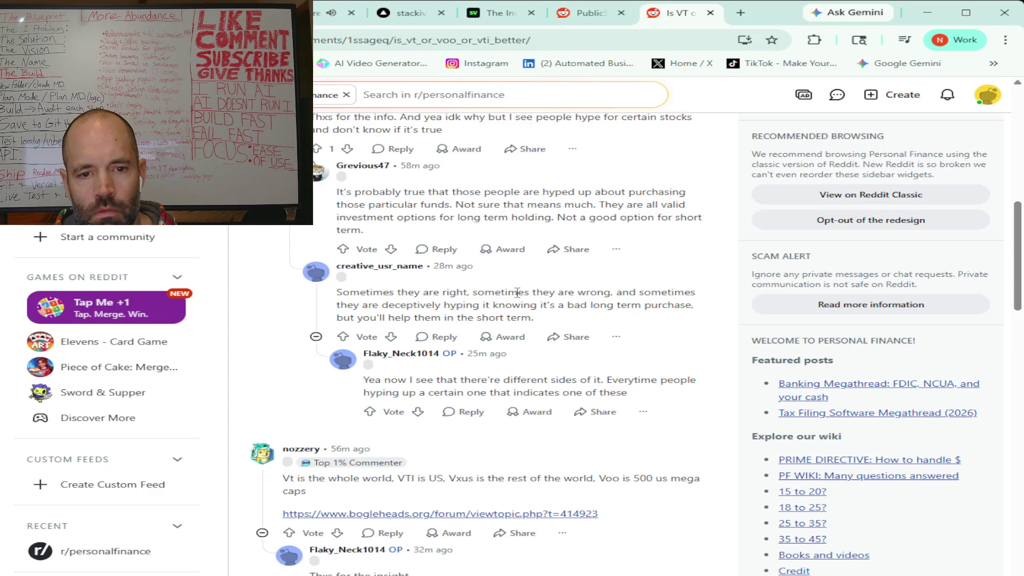
pyautogui.scroll(-3, 517, 293)
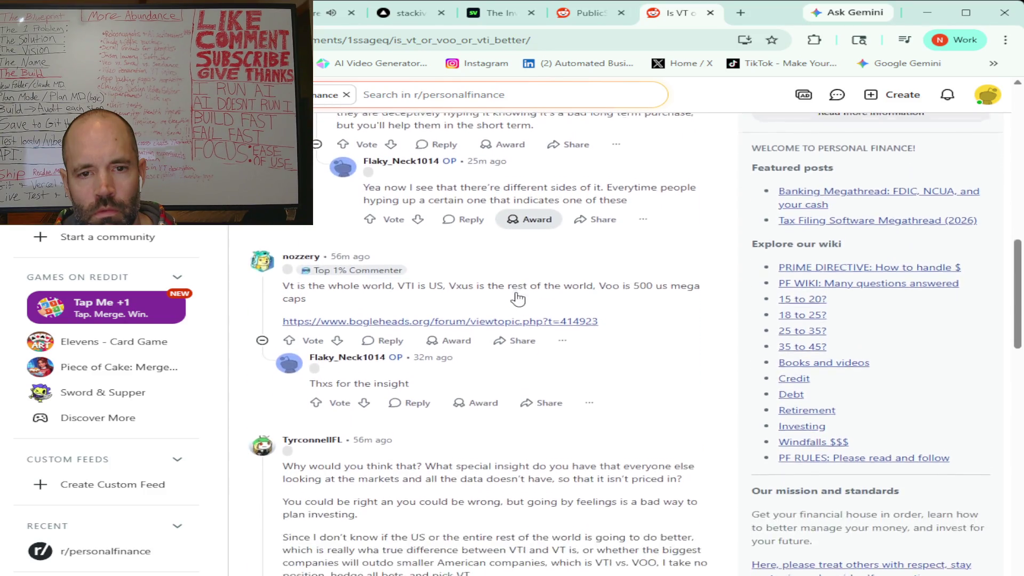
pyautogui.scroll(-4, 517, 298)
pyautogui.scroll(-1, 517, 293)
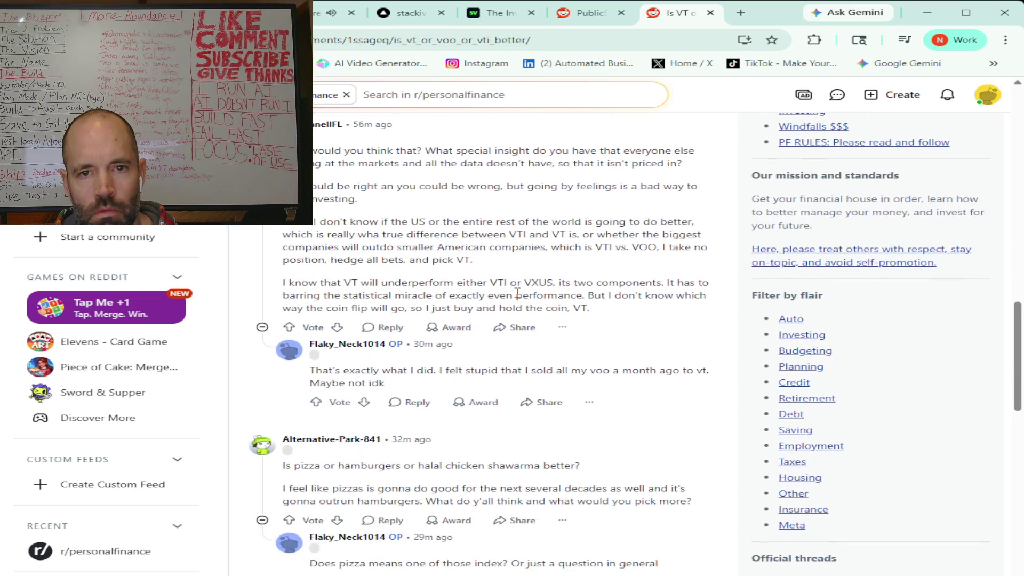
pyautogui.scroll(-4, 516, 294)
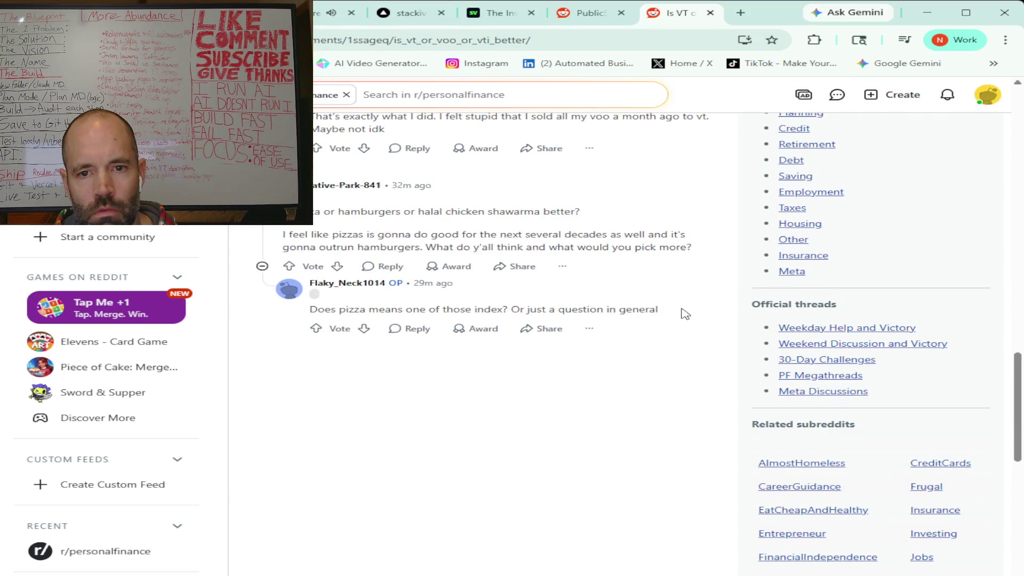
# Step: Copy the Reddit thread's text and place the cursor in Claude's reply box
pyautogui.moveTo(681, 313)
pyautogui.mouseDown()
pyautogui.moveTo(616, 290)
pyautogui.moveTo(479, 96)
pyautogui.moveTo(453, 134)
pyautogui.moveTo(303, 234)
pyautogui.moveTo(304, 205)
pyautogui.mouseUp()
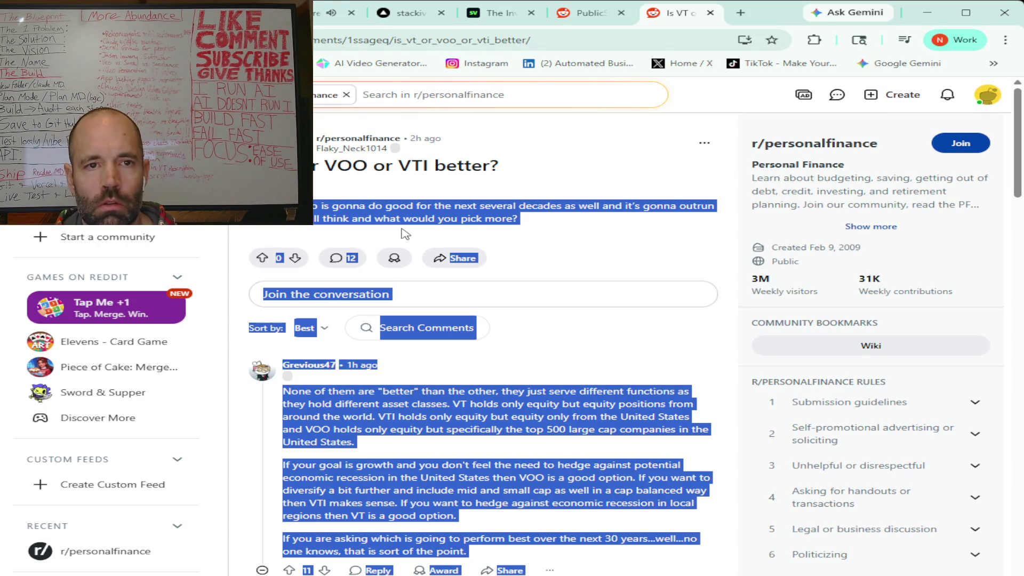
pyautogui.hotkey('ctrl', '1')
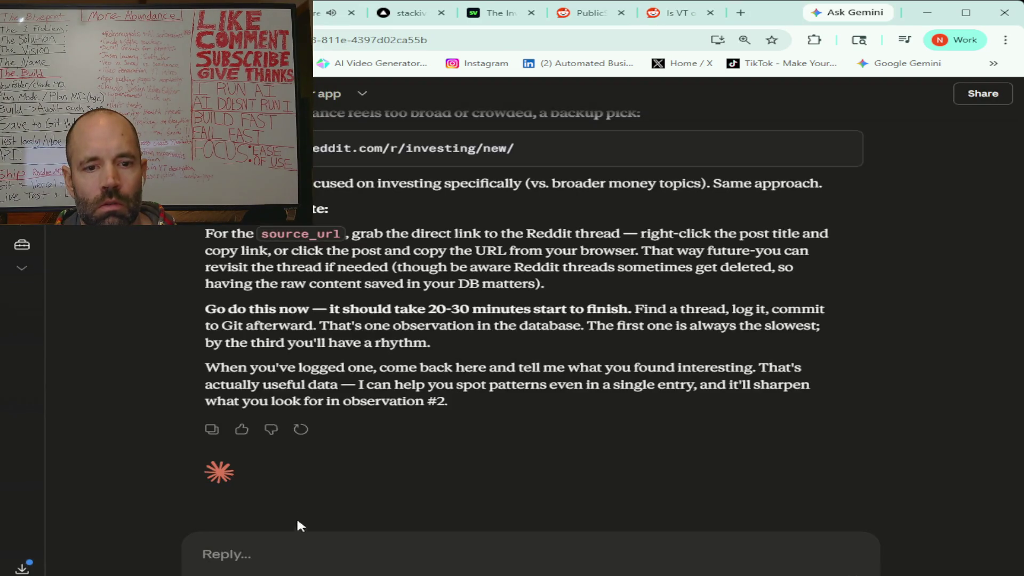
pyautogui.click(288, 554)
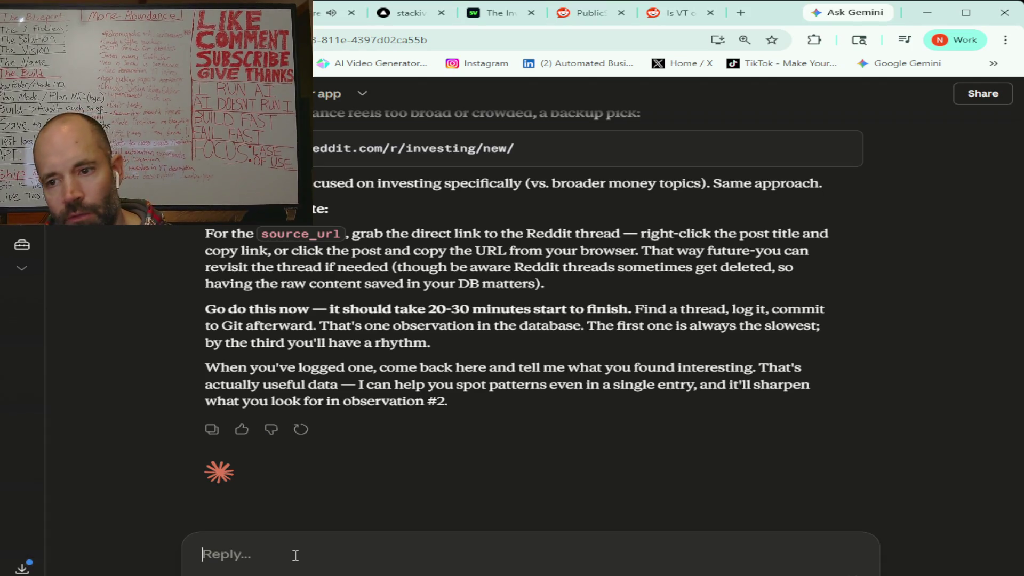
# Step: Tell Claude this is your first good observation conversation, paste the thread, and send it
pyautogui.write('I feel like I found my first')
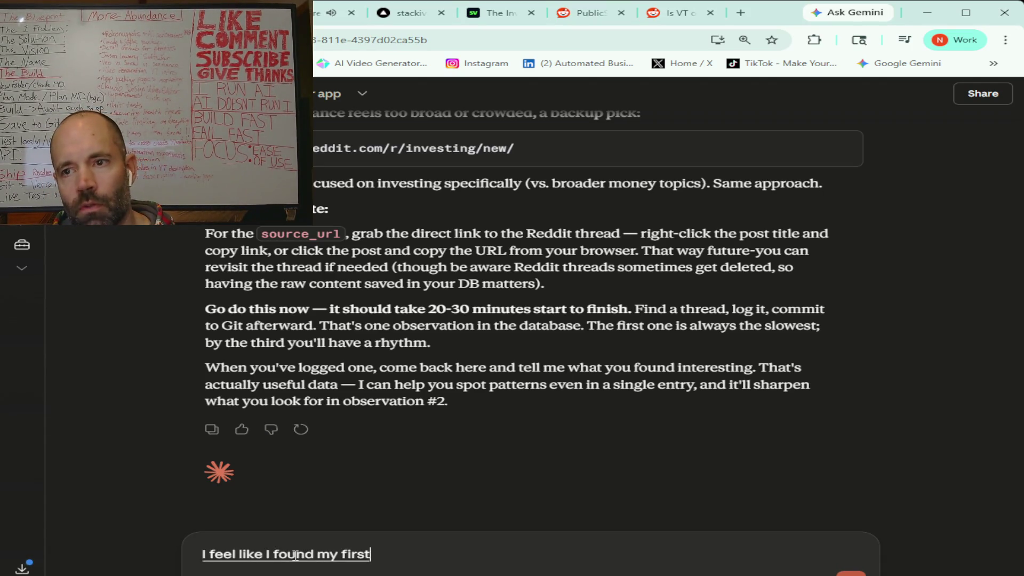
pyautogui.write(' good observation conversation')
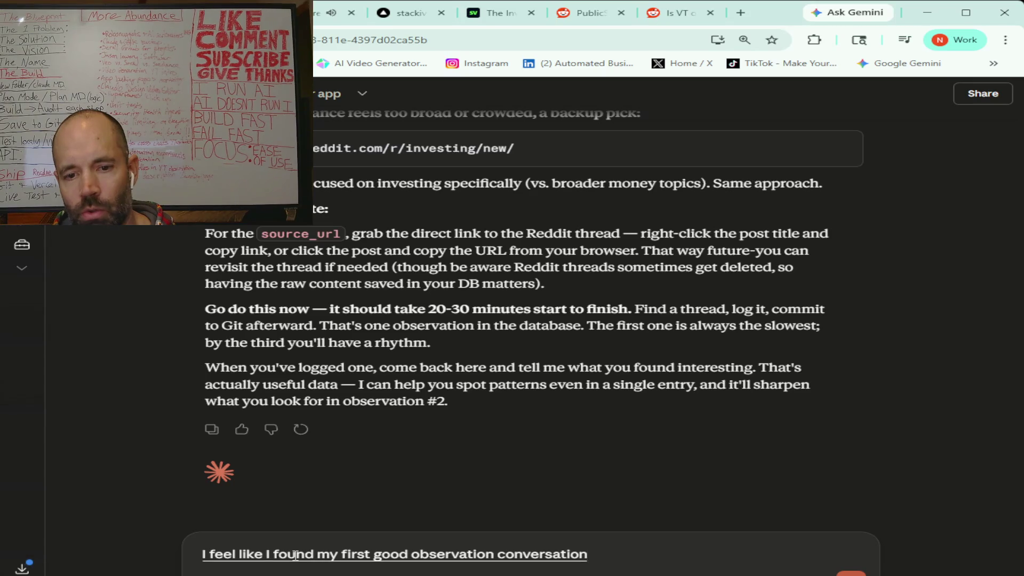
pyautogui.write(" i'm going to post it here let me know if")
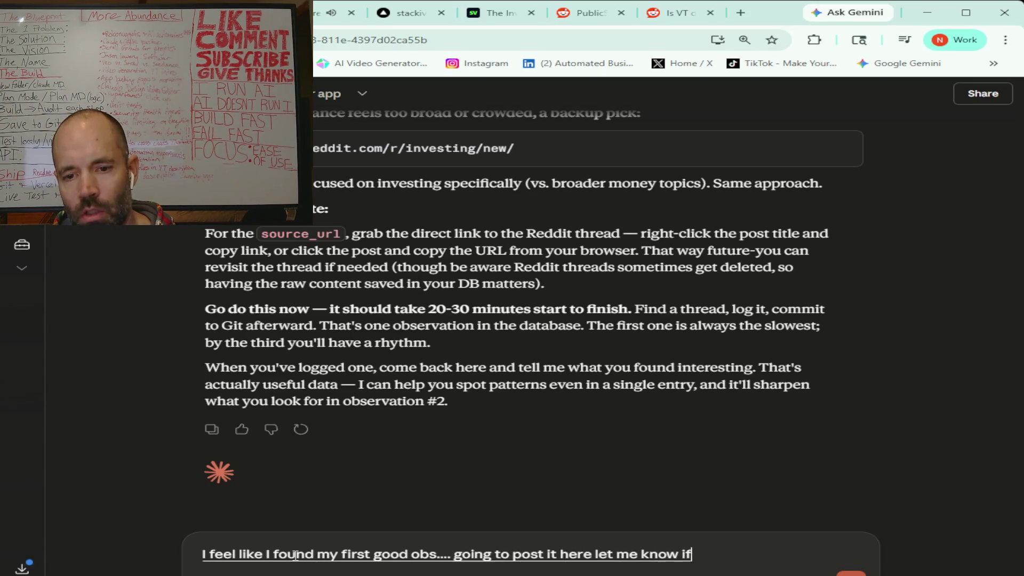
pyautogui.write(" you think it's a good conversation and")
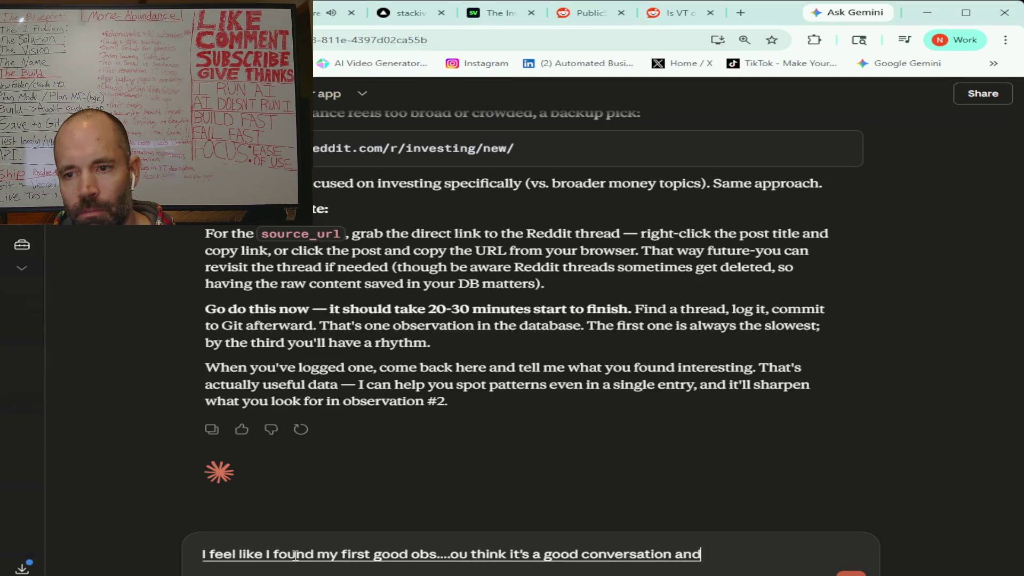
pyautogui.write(' how to break')
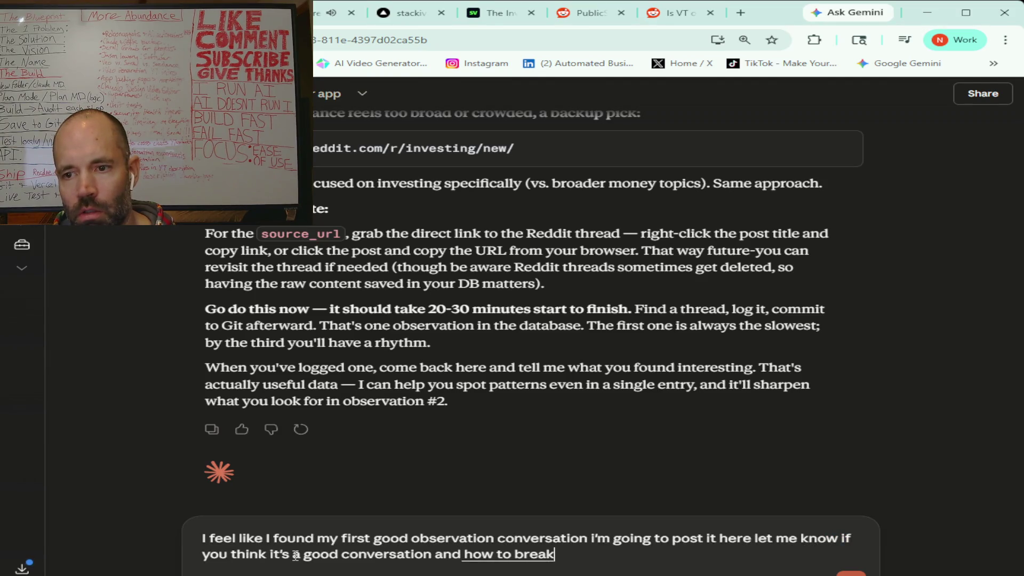
pyautogui.write(' it down it seems pretty straight')
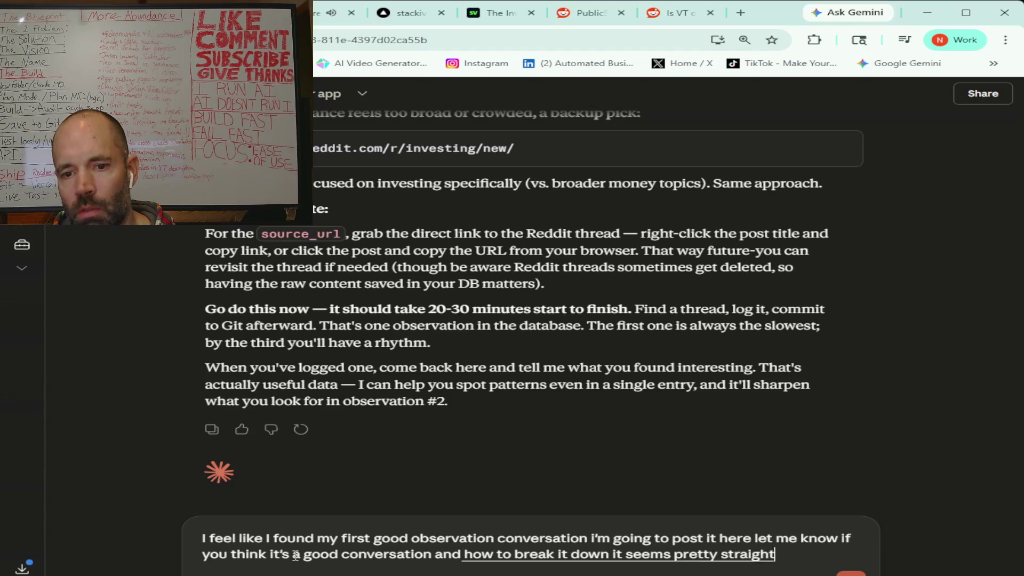
pyautogui.write('forward to me but just give me a run through this is my first one')
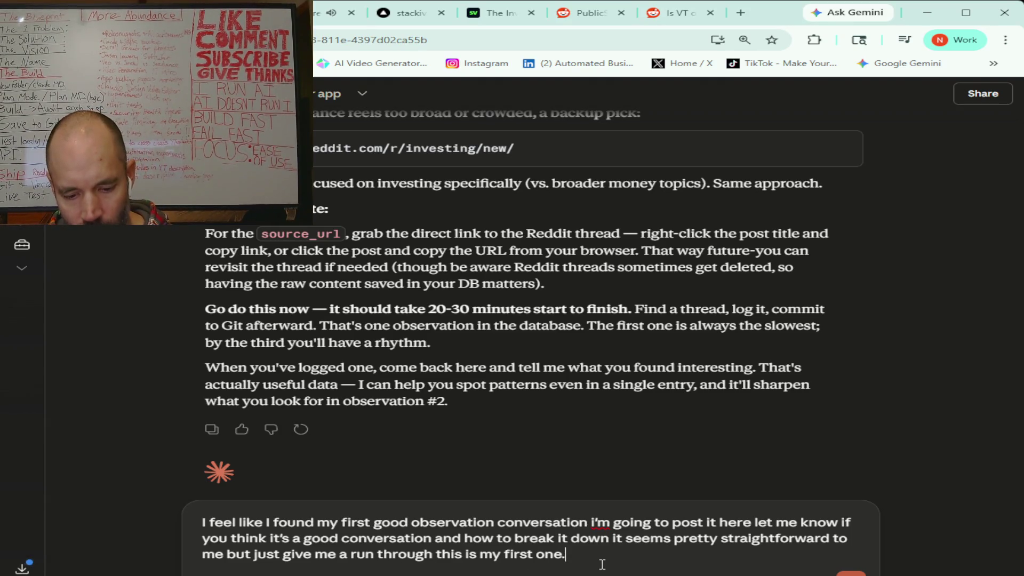
pyautogui.write('.')
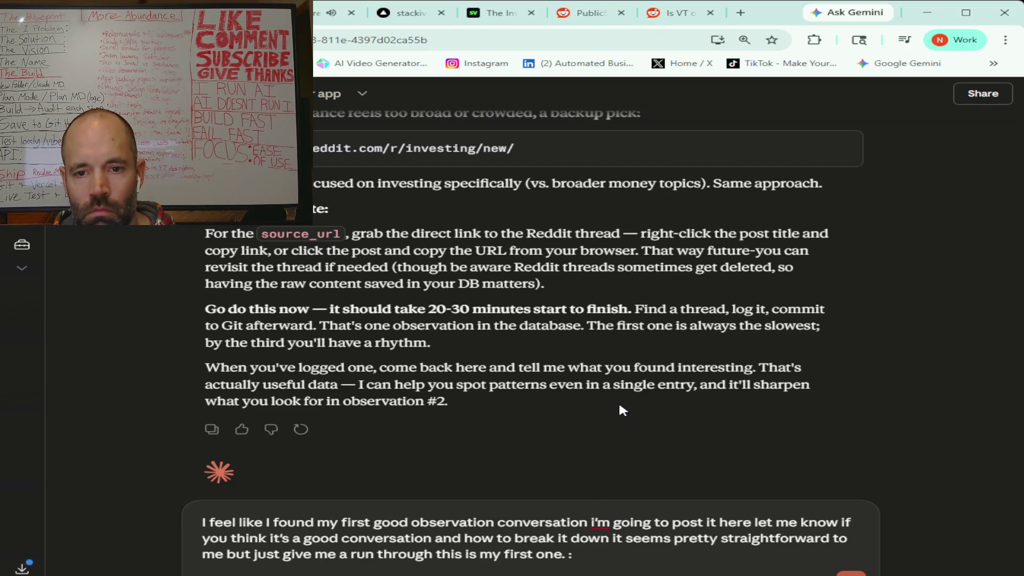
pyautogui.hotkey('ctrl', 'v')
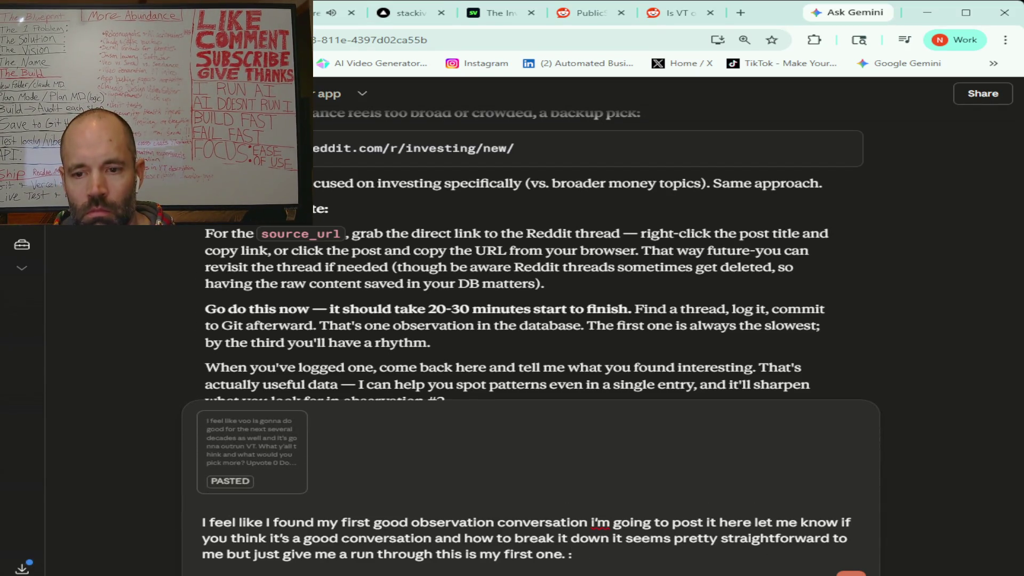
pyautogui.click(850, 574)
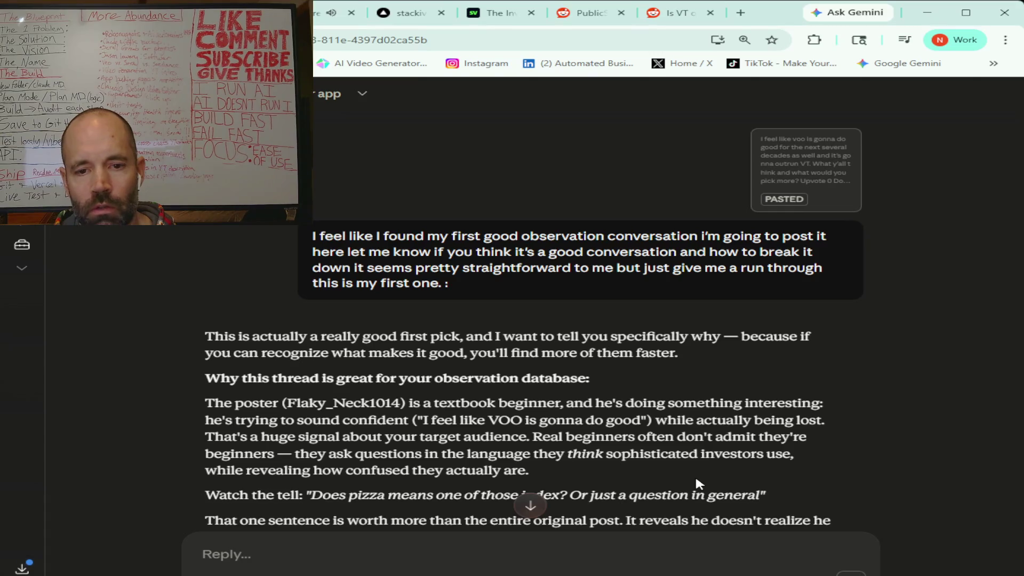
# Step: Read Claude's mapping of the thread to source, source_url, raw_content, segment_guess and pain_points
pyautogui.scroll(-2, 643, 384)
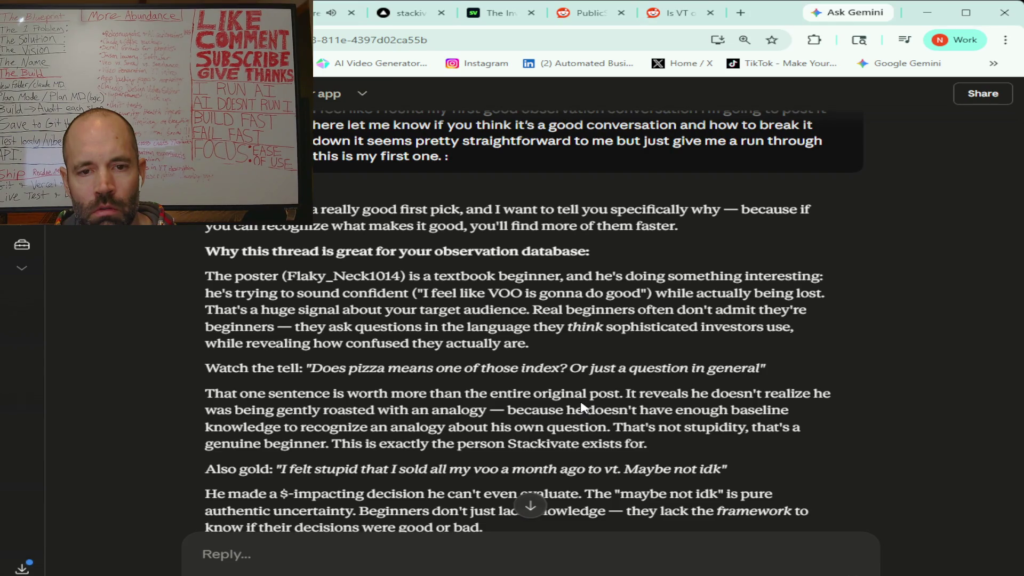
pyautogui.scroll(-1, 584, 404)
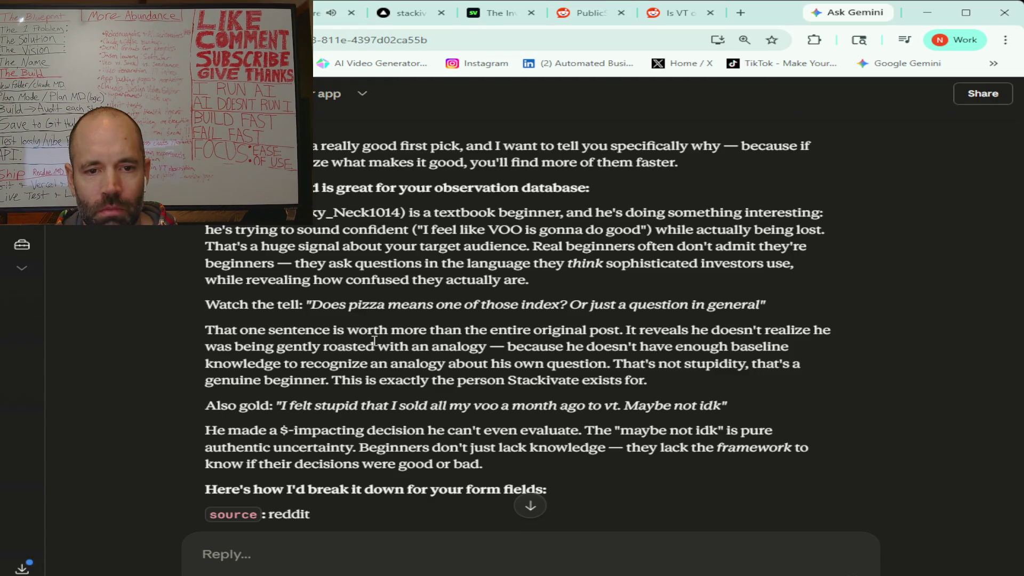
pyautogui.scroll(-1, 430, 331)
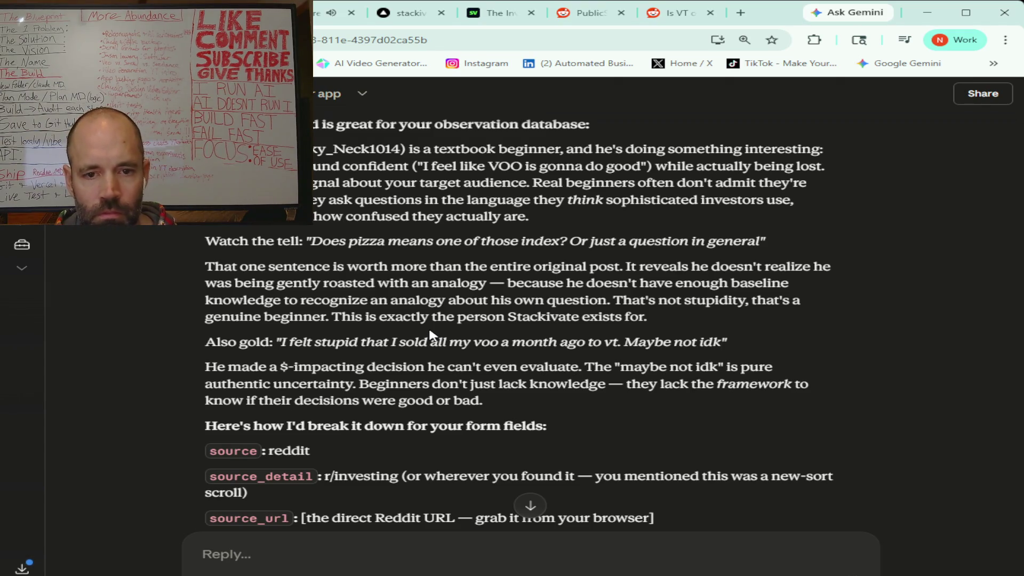
pyautogui.scroll(-3, 504, 288)
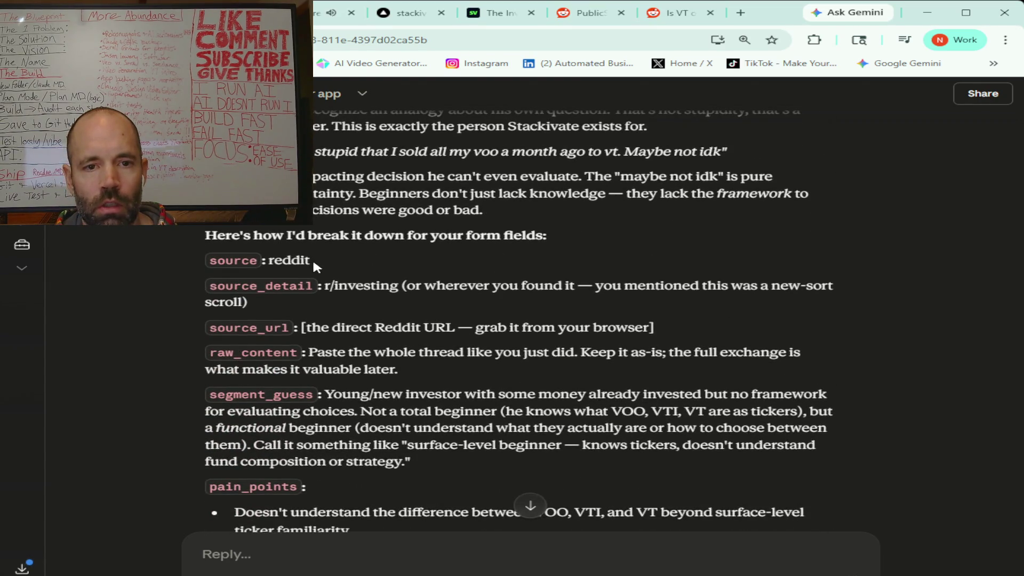
# Step: Select Claude's suggested source values 'reddit' and 'r/investing', then return to the Reddit thread
pyautogui.moveTo(311, 261); pyautogui.dragTo(271, 261)
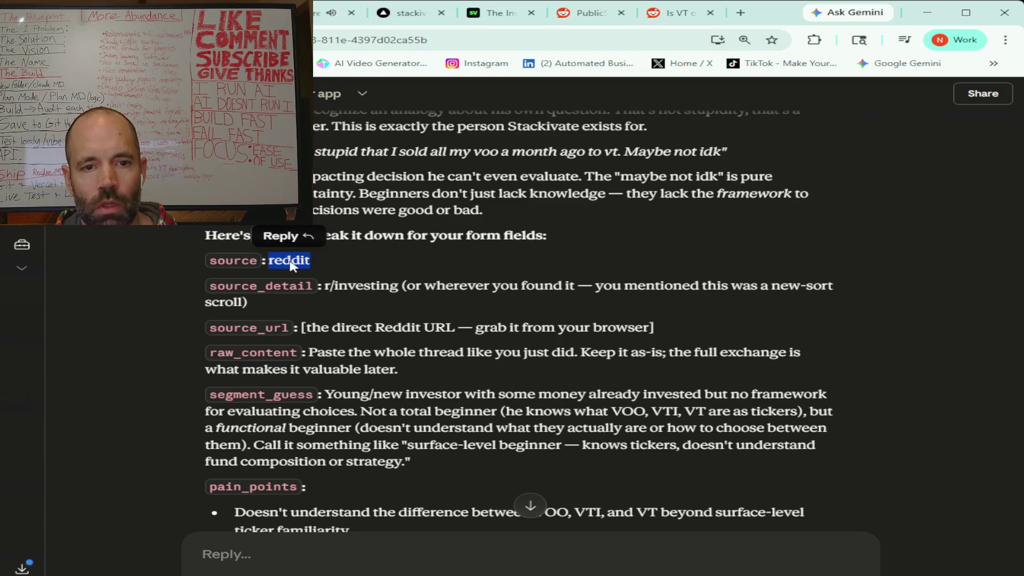
pyautogui.hotkey('alt', 'Tab')
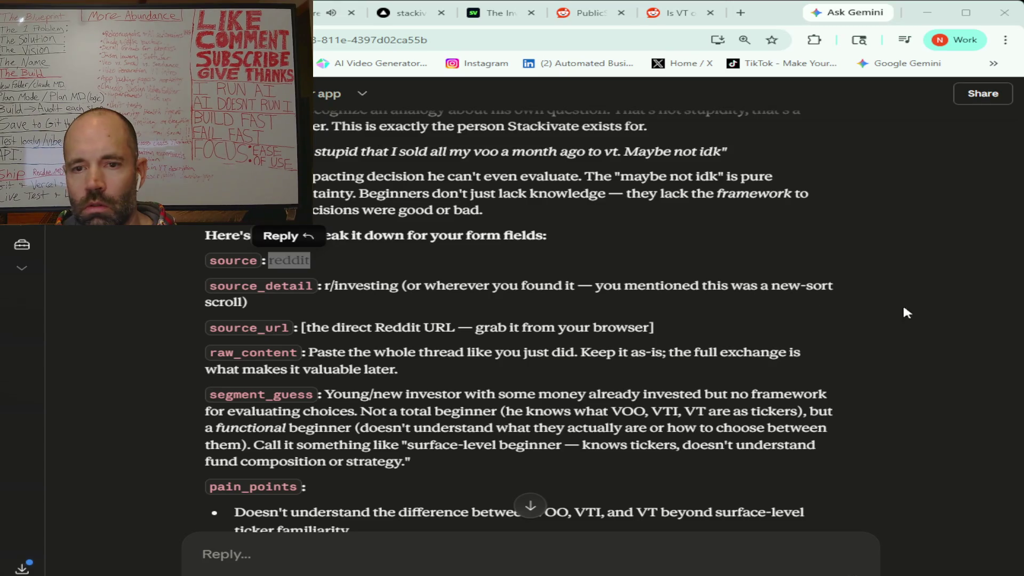
pyautogui.click(329, 286)
pyautogui.moveTo(329, 287); pyautogui.dragTo(385, 287)
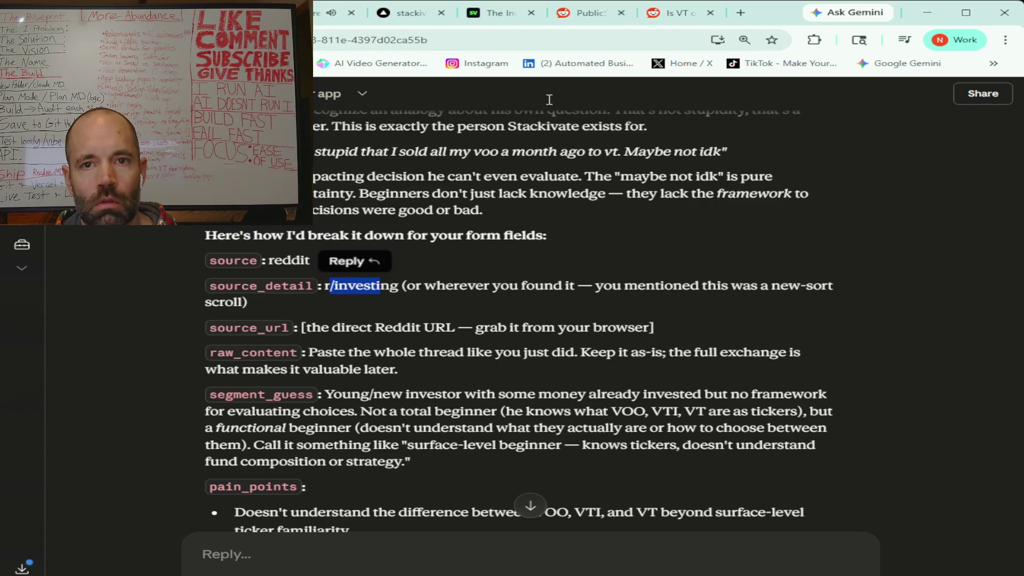
pyautogui.click(664, 14)
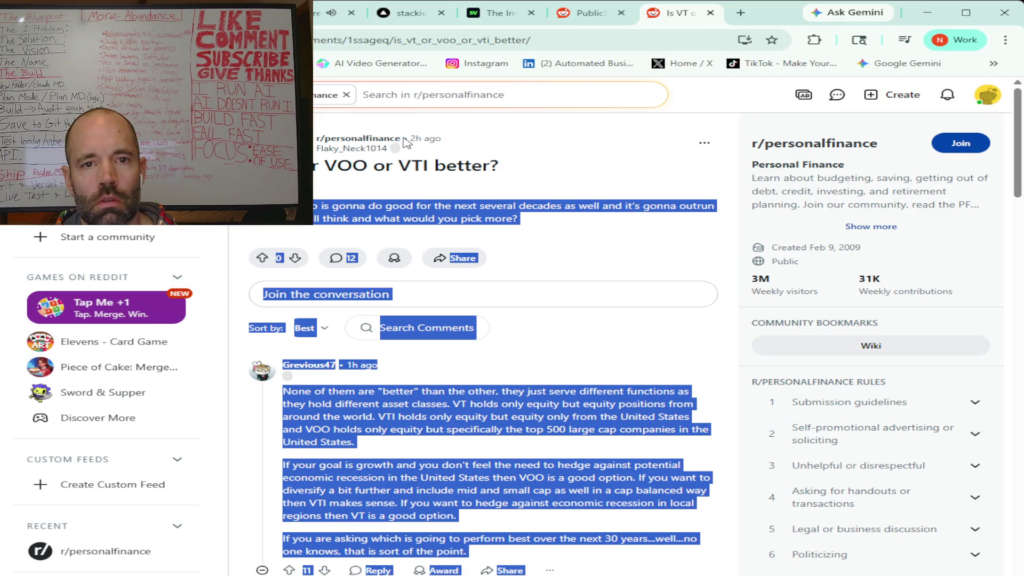
# Step: Highlight the thread's r/personalfinance subreddit name, then return to the VT/VOO/VTI thread and select its URL
pyautogui.moveTo(400, 138); pyautogui.dragTo(337, 138)
pyautogui.moveTo(327, 138)
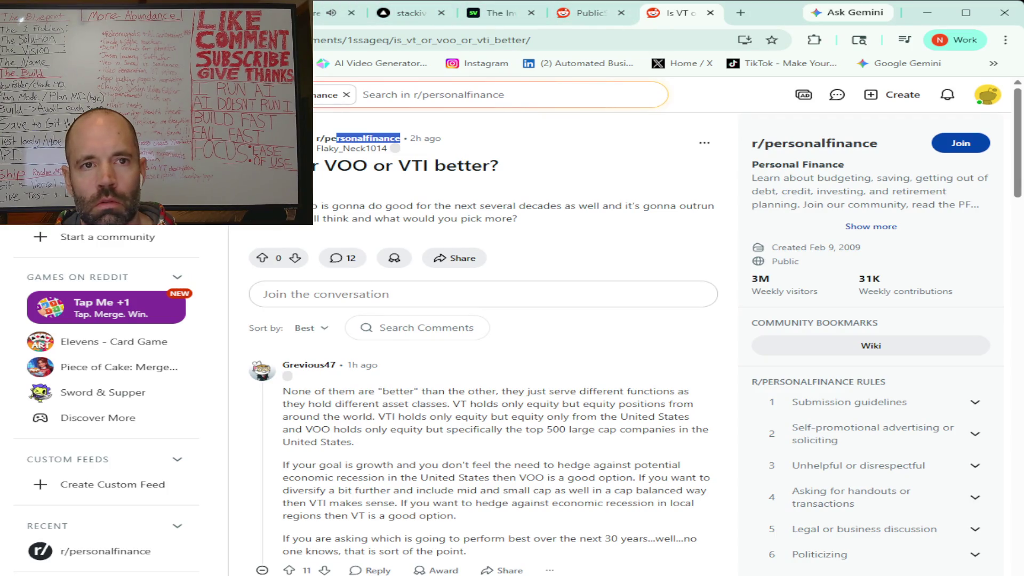
pyautogui.hotkey('ctrl', '1')
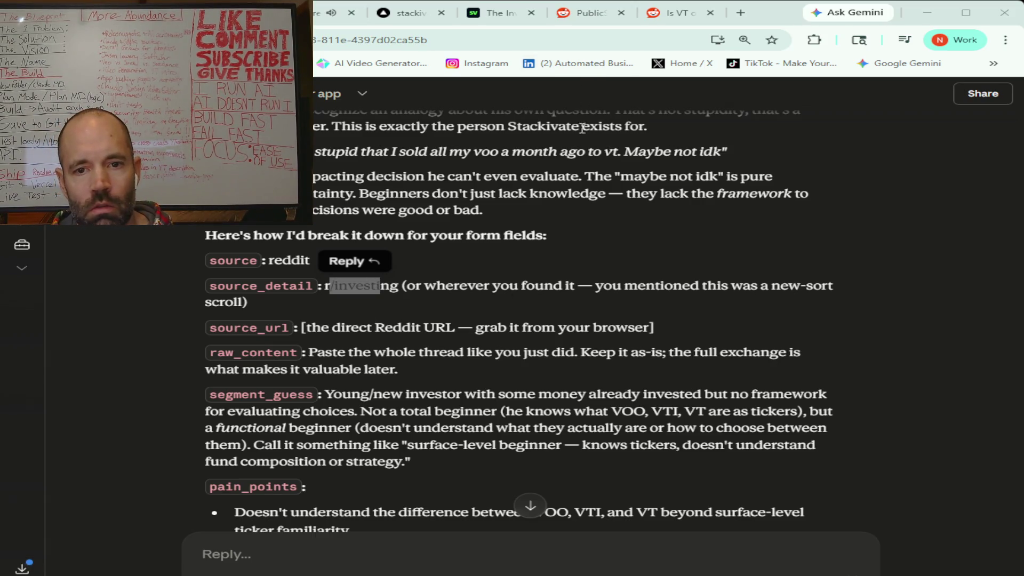
pyautogui.click(661, 21)
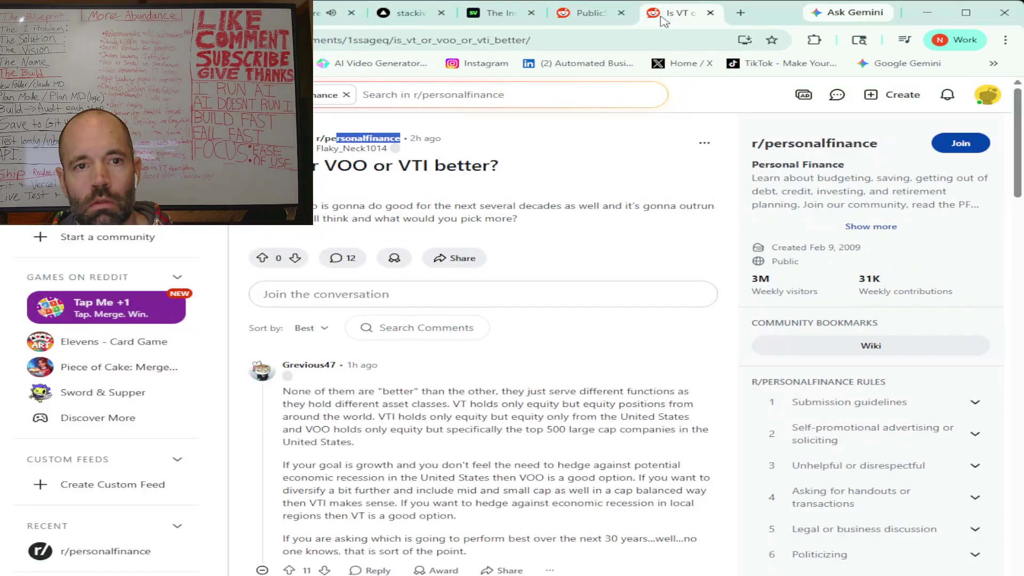
pyautogui.click(460, 33)
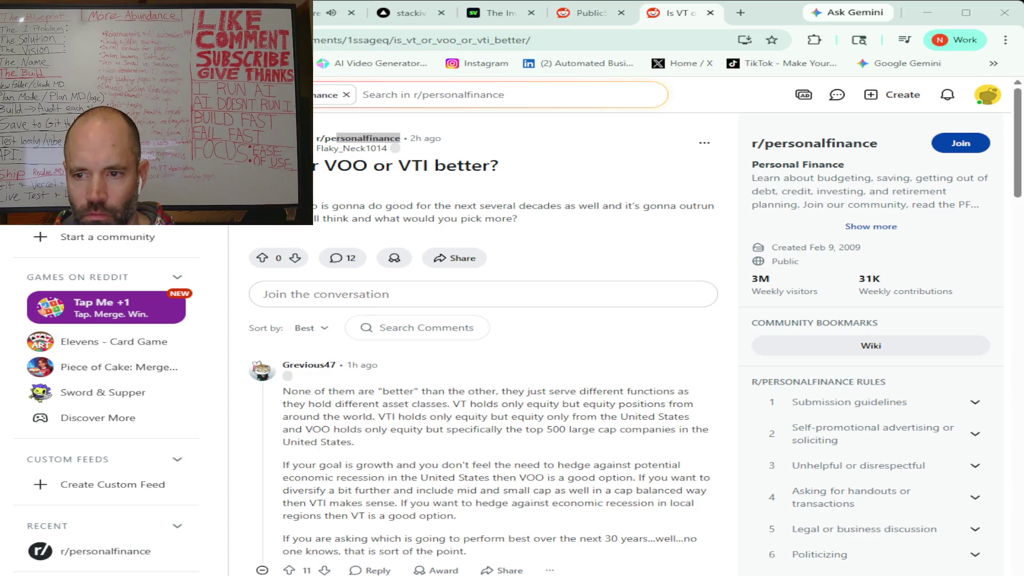
# Step: Select the VT/VOO/VTI post and all of its comments, then switch back to the Claude chat
pyautogui.scroll(-3, 635, 330)
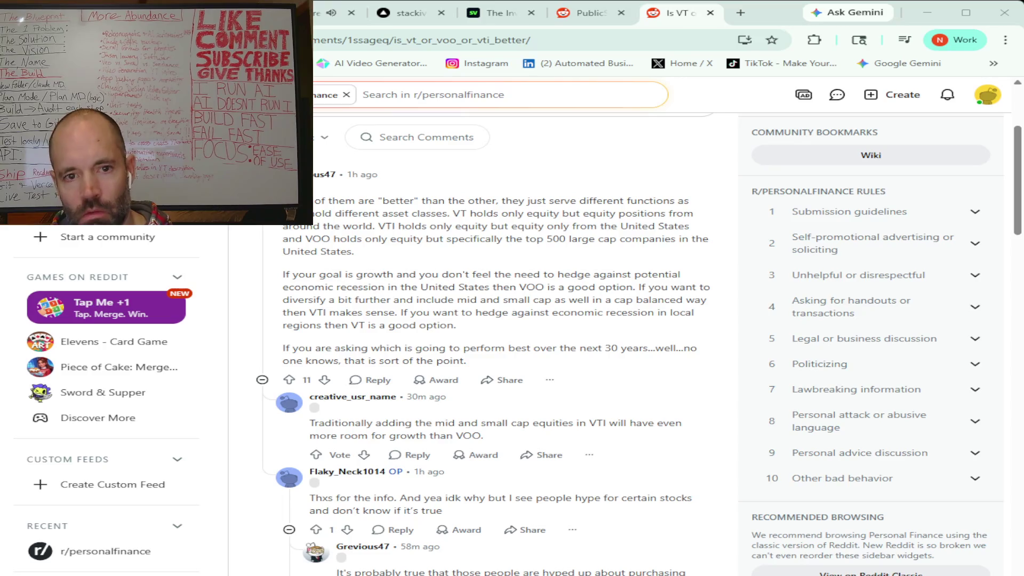
pyautogui.scroll(3, 269, 228)
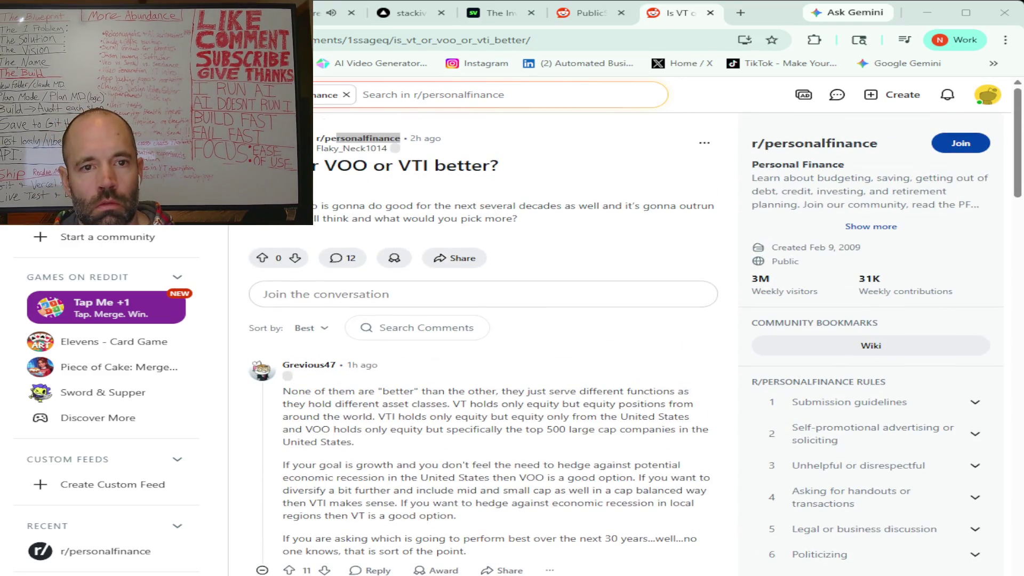
pyautogui.moveTo(312, 205)
pyautogui.mouseDown()
pyautogui.moveTo(533, 560)
pyautogui.moveTo(536, 316)
pyautogui.moveTo(667, 327)
pyautogui.moveTo(591, 320)
pyautogui.mouseUp()
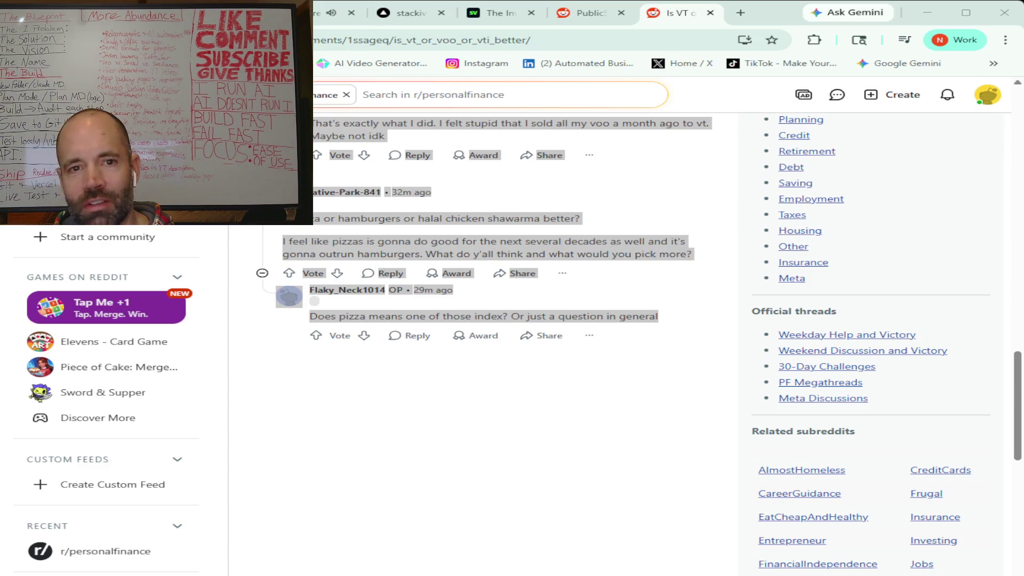
pyautogui.scroll(4, 496, 296)
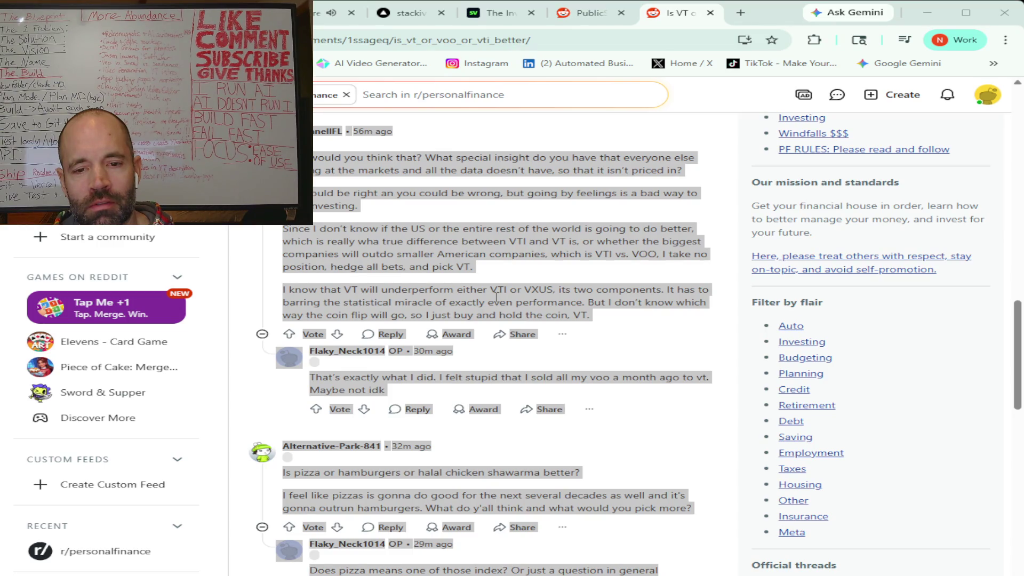
pyautogui.scroll(-1, 495, 296)
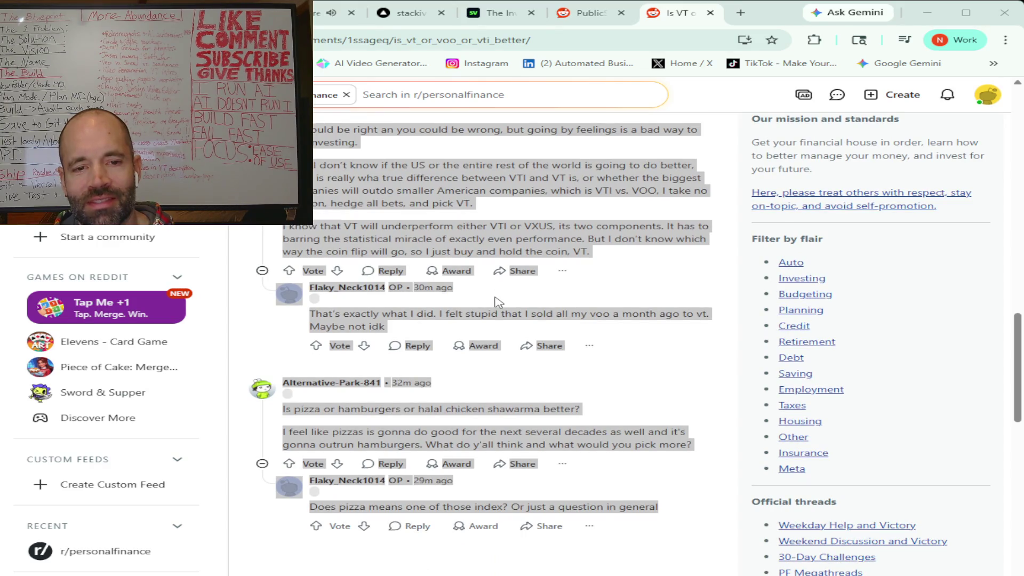
pyautogui.scroll(-1, 499, 302)
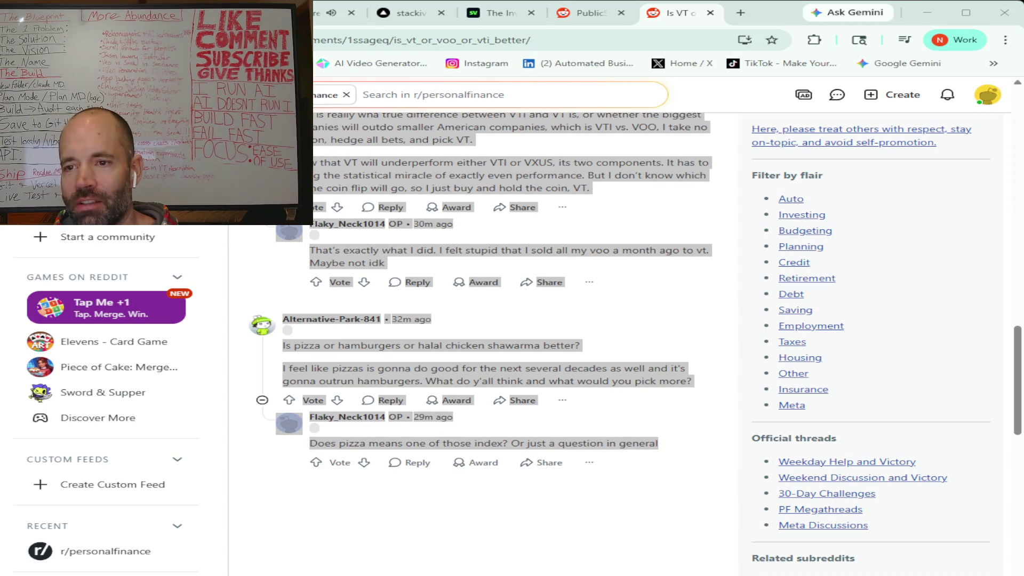
pyautogui.hotkey('ctrl', 'shift', 'Tab')
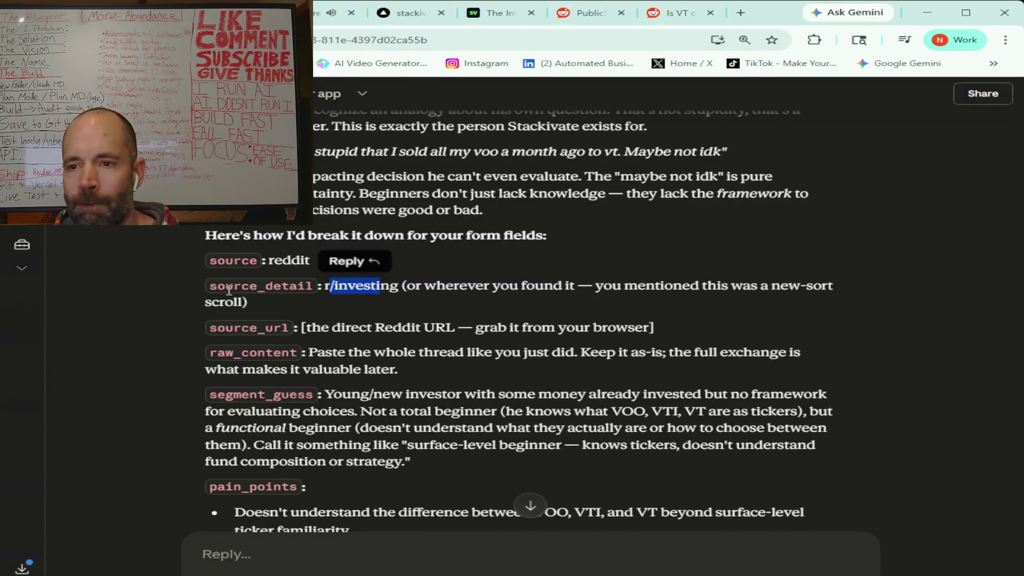
# Step: Take Claude's segment_guess young/new-investor description over to the form, landing on the music site
pyautogui.scroll(-1, 253, 284)
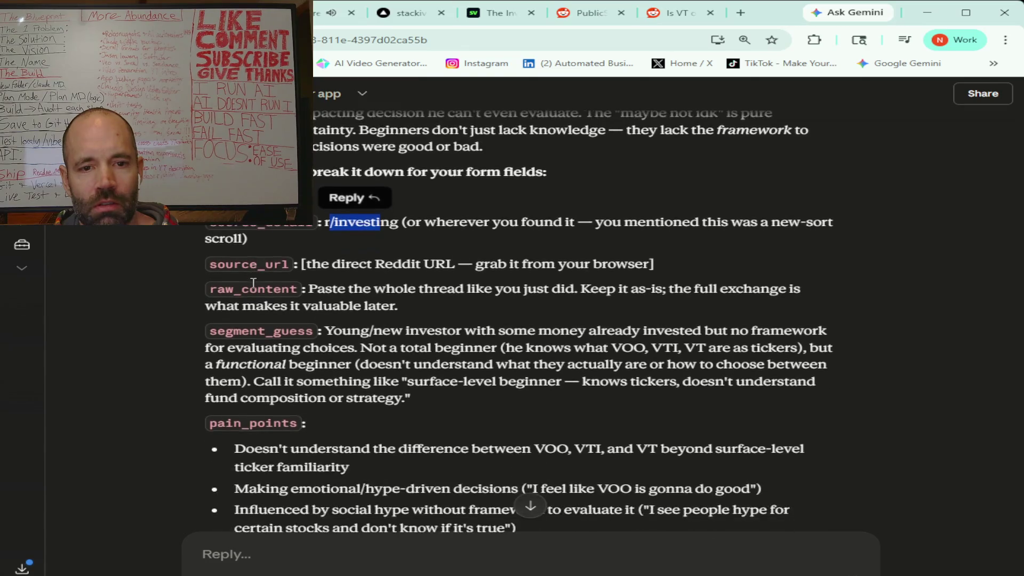
pyautogui.scroll(-1, 252, 282)
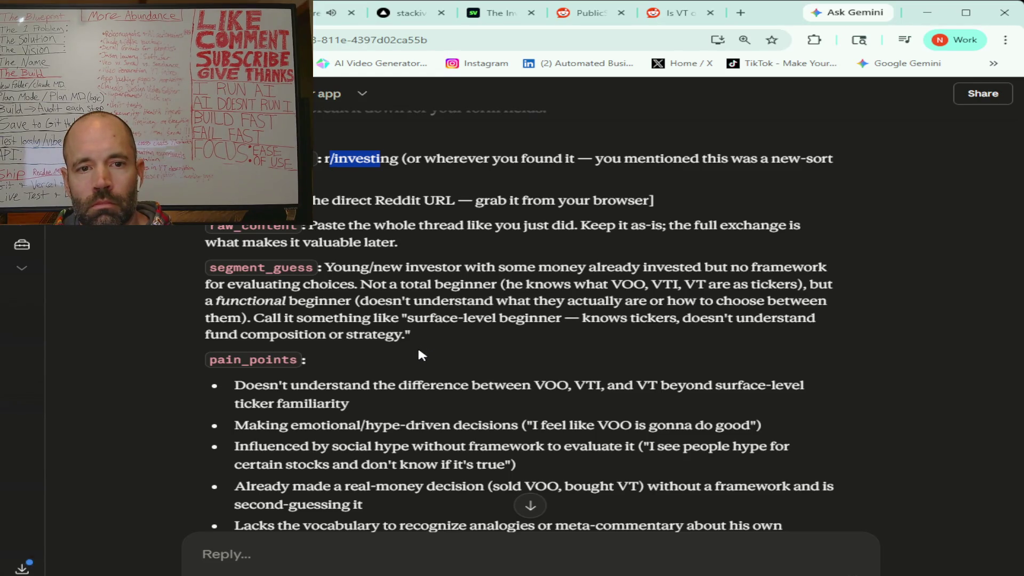
pyautogui.moveTo(420, 337)
pyautogui.mouseDown()
pyautogui.moveTo(342, 269)
pyautogui.moveTo(325, 269)
pyautogui.mouseUp()
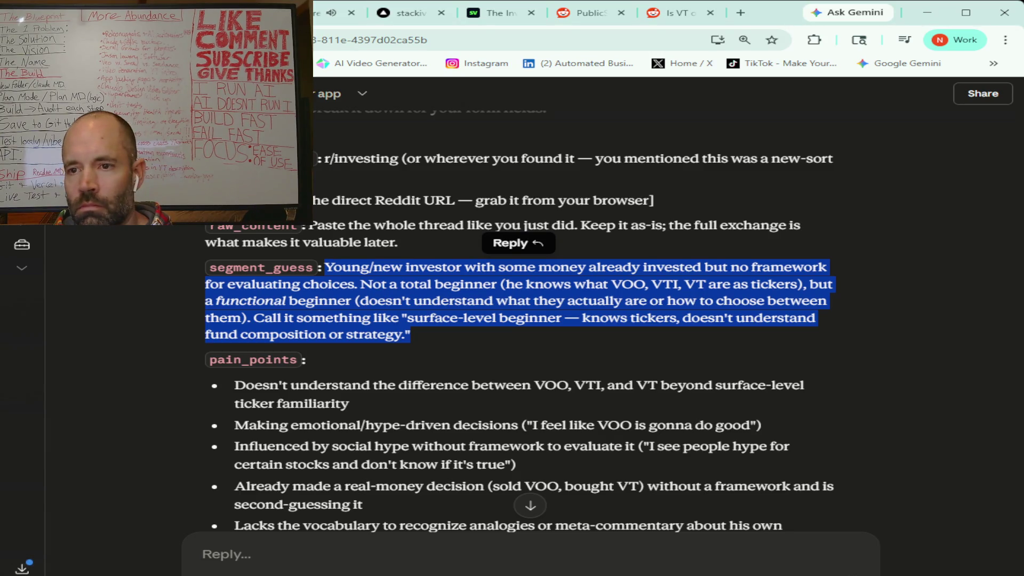
pyautogui.hotkey('alt', 'Tab')
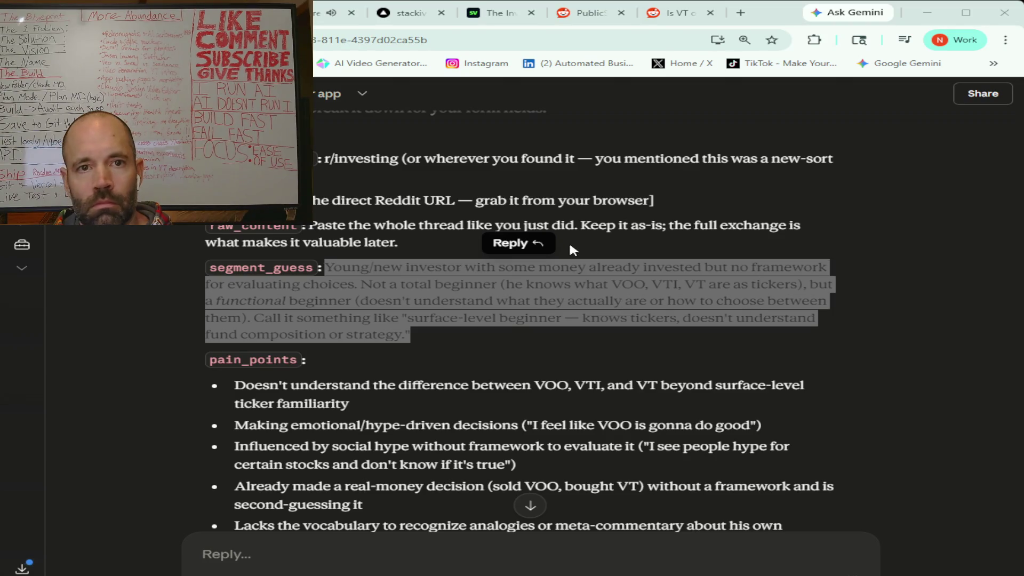
pyautogui.click(314, 16)
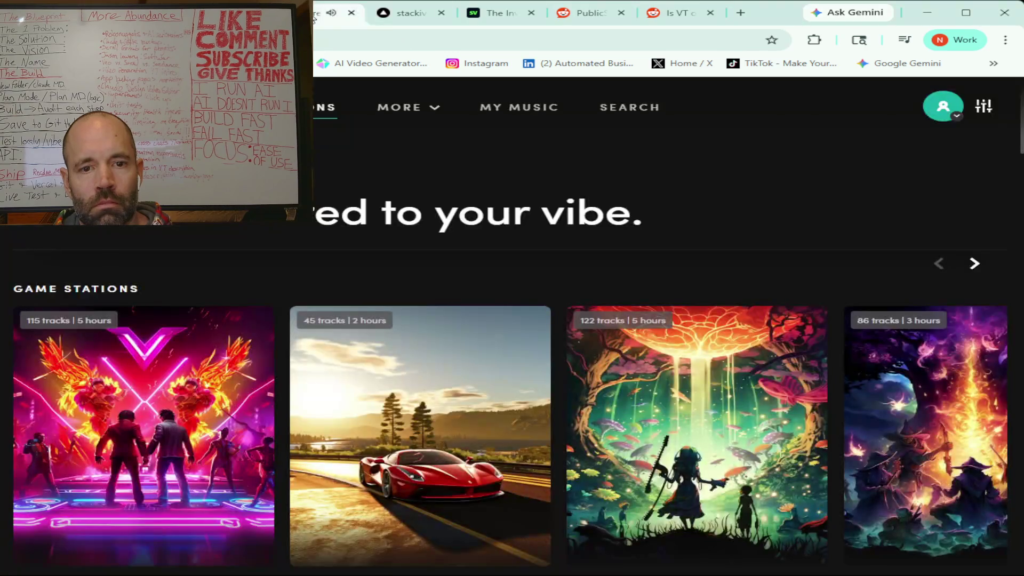
# Step: Scroll the music site's Game Stations grid, check the Reddit thread, then return to Claude
pyautogui.scroll(-10, 320, 358)
pyautogui.scroll(-20, 320, 359)
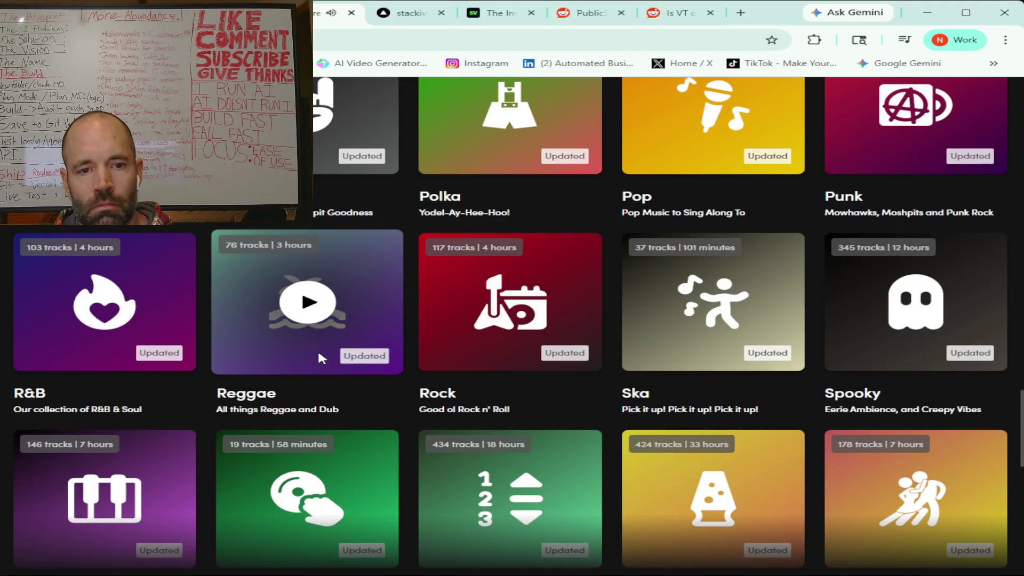
pyautogui.click(661, 16)
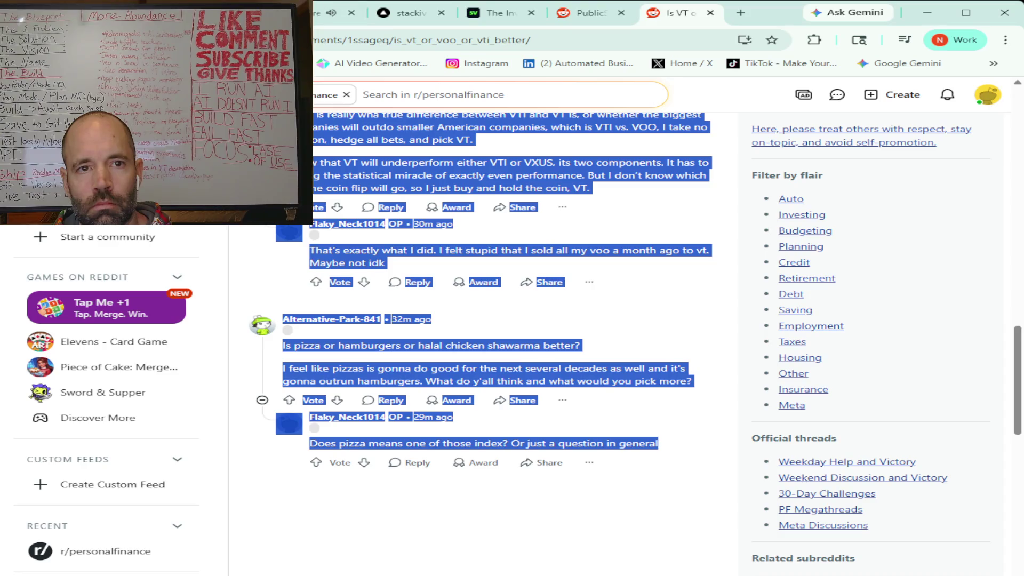
pyautogui.hotkey('ctrl', 'Tab')
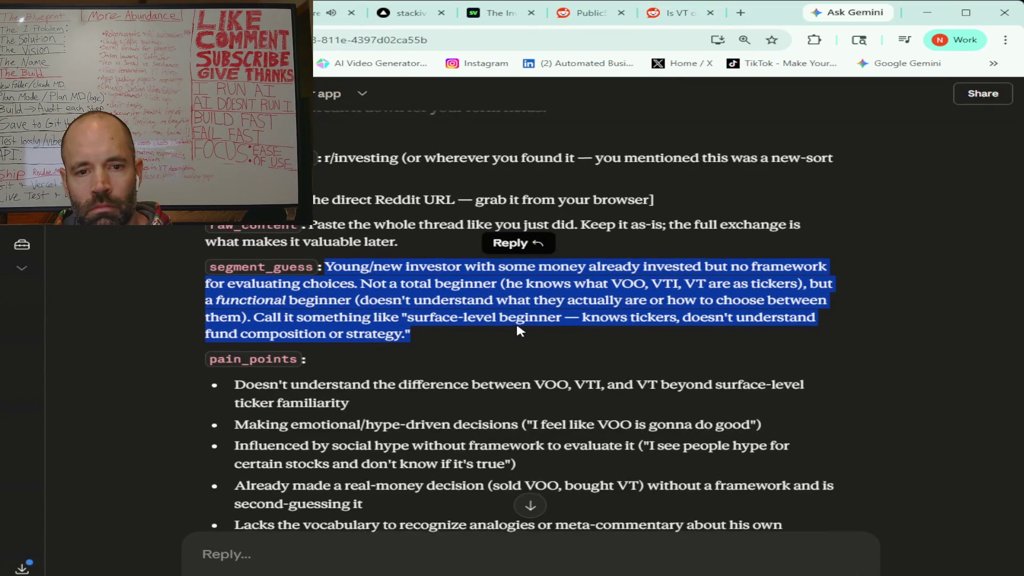
# Step: Copy all six pain_points bullets from Claude's breakdown for the observation form
pyautogui.scroll(-1, 519, 328)
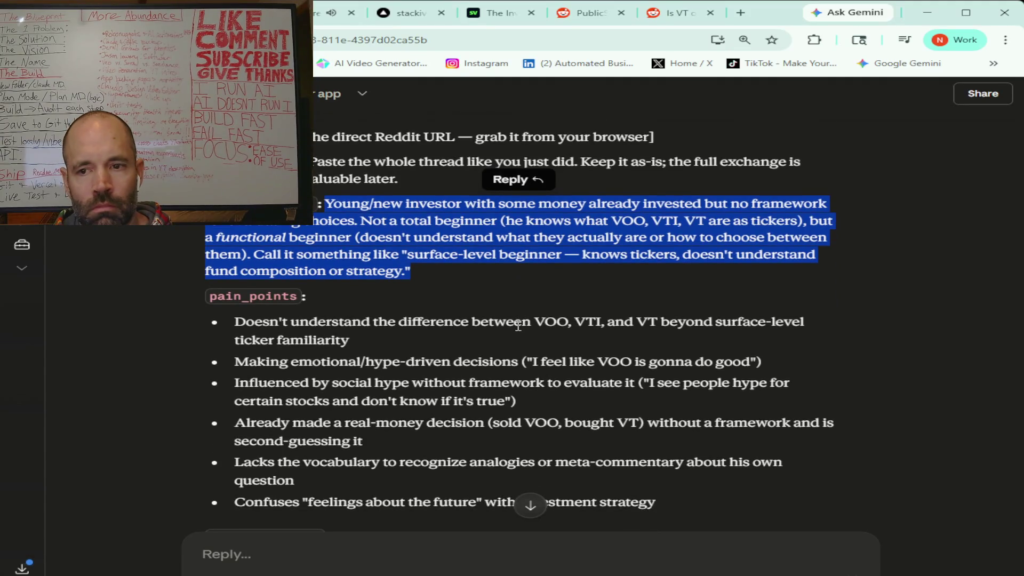
pyautogui.scroll(-1, 520, 328)
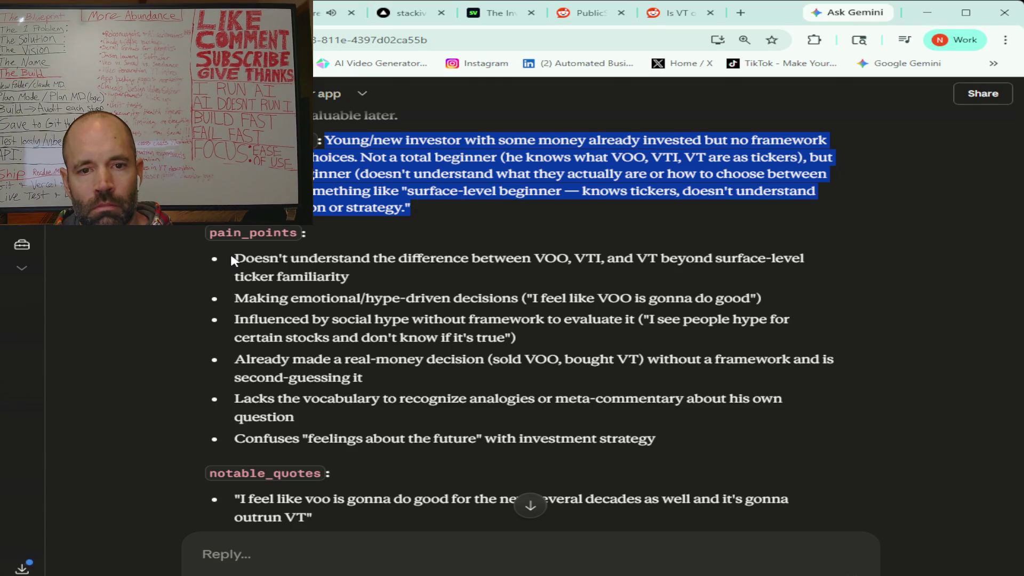
pyautogui.moveTo(227, 258)
pyautogui.mouseDown()
pyautogui.moveTo(277, 276)
pyautogui.moveTo(362, 378)
pyautogui.moveTo(491, 427)
pyautogui.moveTo(704, 446)
pyautogui.mouseUp()
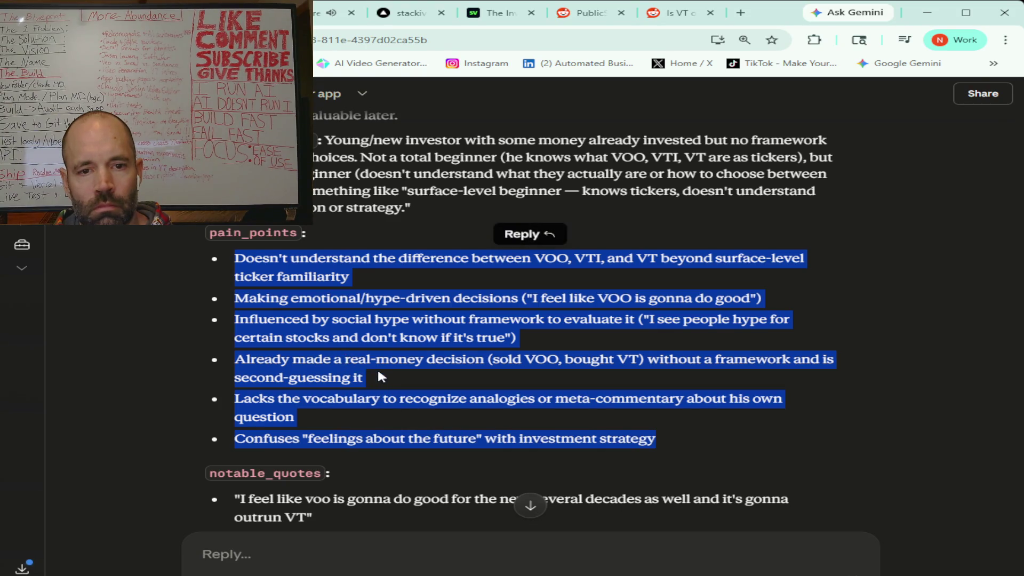
pyautogui.hotkey('alt', 'Tab')
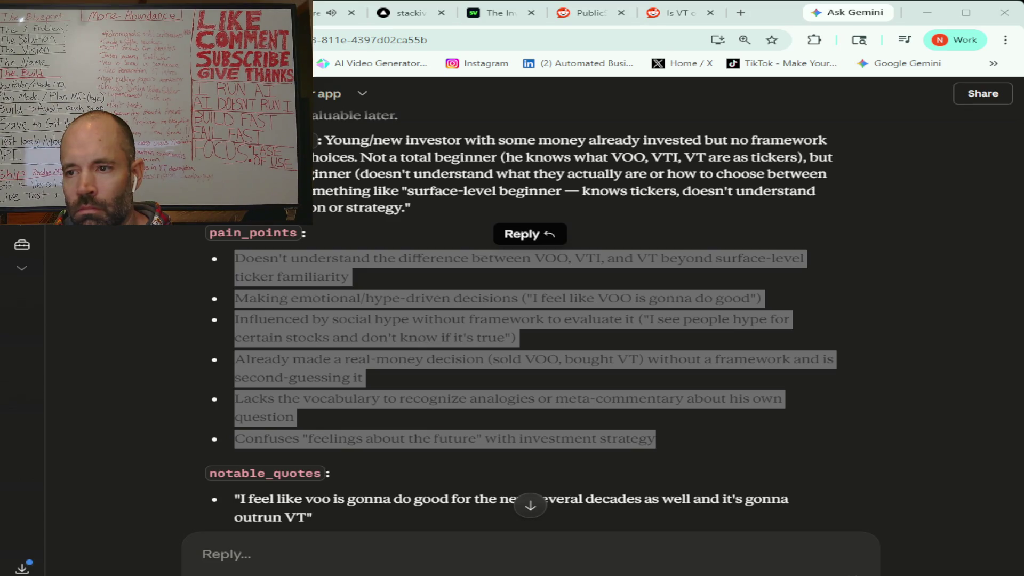
pyautogui.scroll(-2, 413, 328)
pyautogui.scroll(-2, 415, 333)
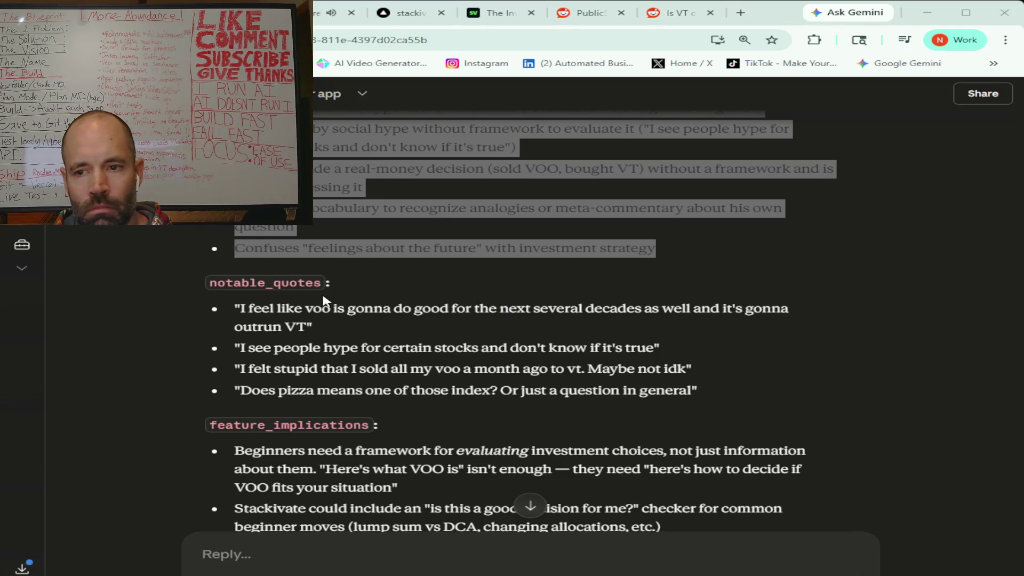
# Step: Copy all four notable_quotes bullets from Claude's breakdown for the observation form
pyautogui.click(225, 310)
pyautogui.moveTo(225, 309)
pyautogui.mouseDown()
pyautogui.moveTo(309, 326)
pyautogui.moveTo(307, 341)
pyautogui.moveTo(325, 349)
pyautogui.moveTo(660, 354)
pyautogui.mouseUp()
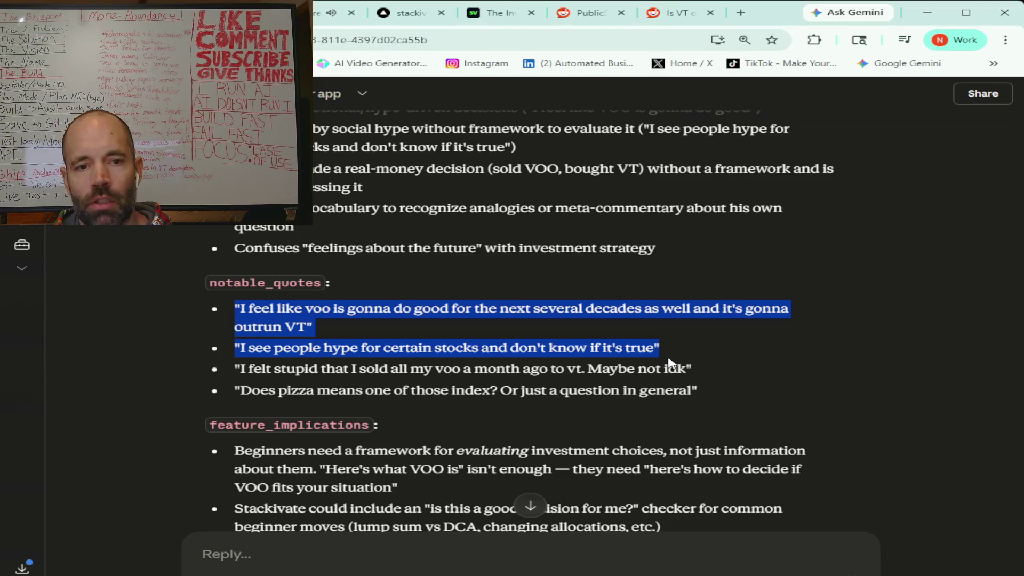
pyautogui.moveTo(669, 365)
pyautogui.mouseDown()
pyautogui.moveTo(693, 366)
pyautogui.moveTo(698, 386)
pyautogui.mouseUp()
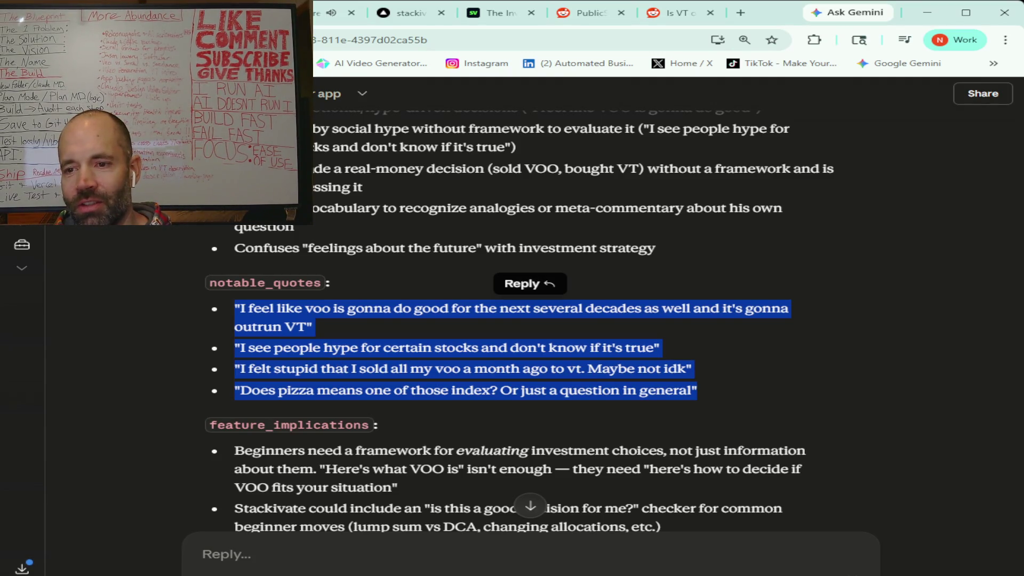
pyautogui.hotkey('alt', 'Tab')
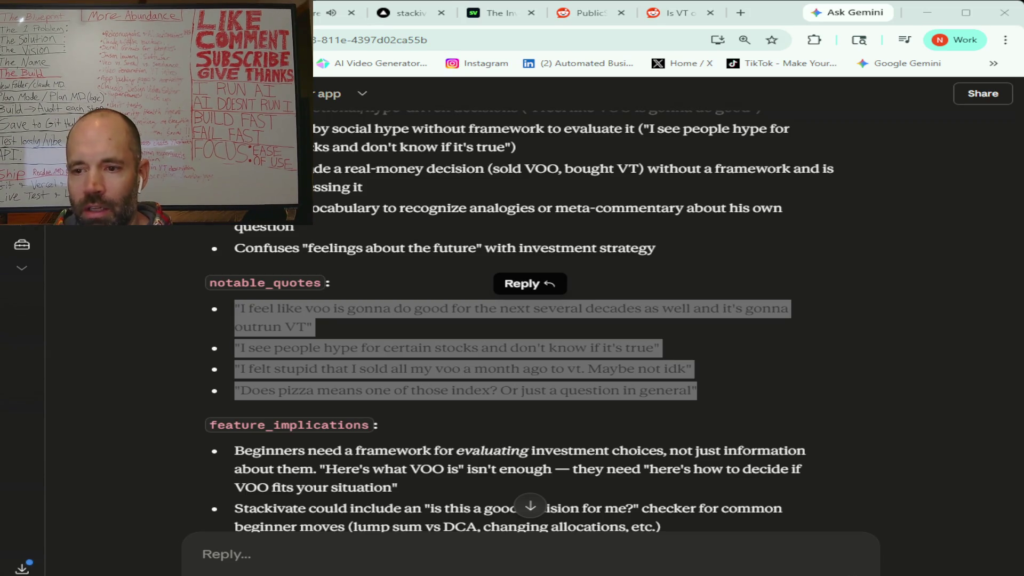
pyautogui.scroll(-3, 338, 292)
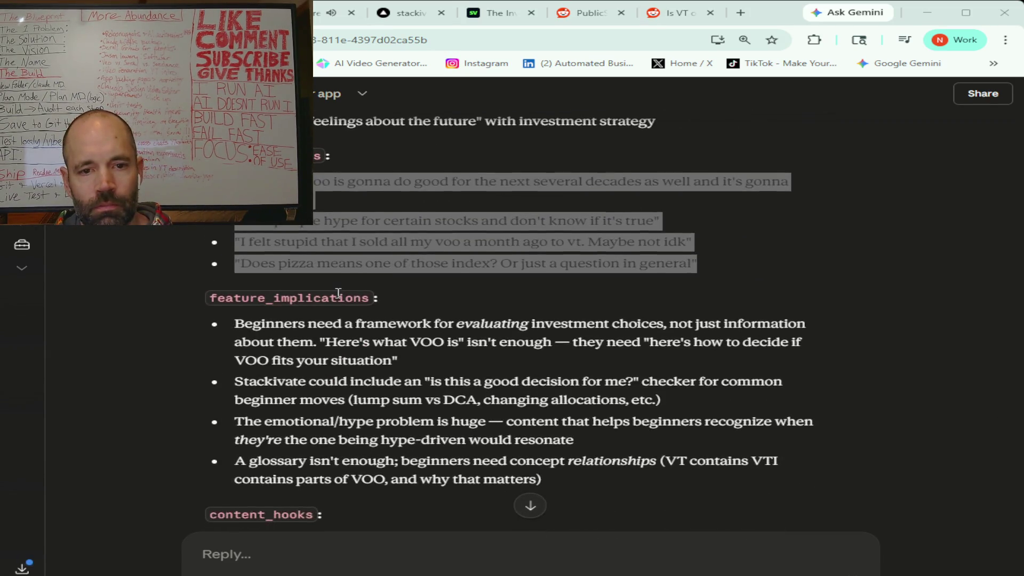
pyautogui.scroll(-1, 338, 293)
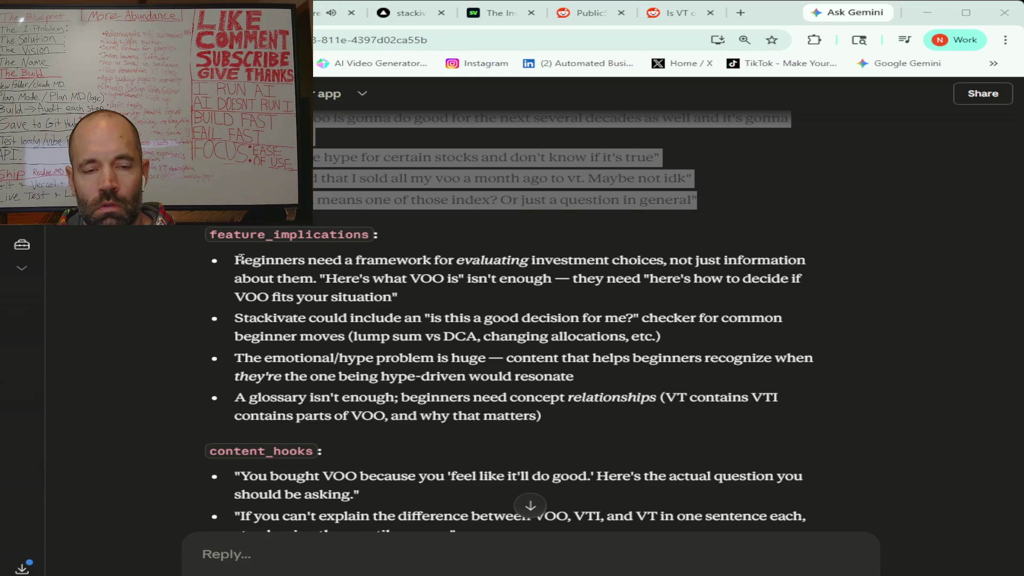
pyautogui.moveTo(240, 260)
pyautogui.mouseDown()
pyautogui.moveTo(320, 320)
pyautogui.moveTo(553, 421)
pyautogui.mouseUp()
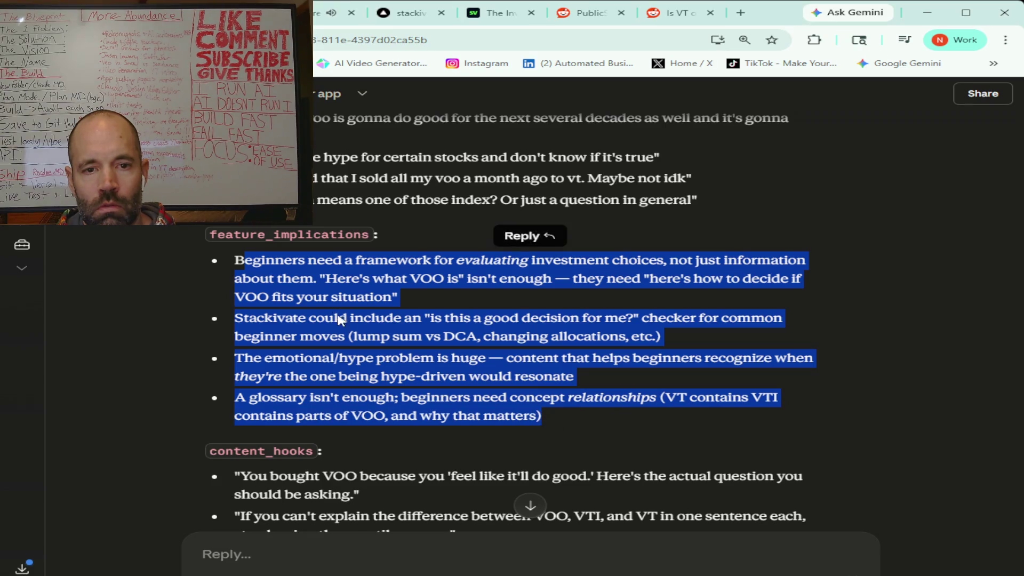
# Step: Copy the four feature_implications bullets, then highlight the four content_hooks quotes below them
pyautogui.moveTo(234, 260)
pyautogui.mouseDown()
pyautogui.moveTo(470, 392)
pyautogui.moveTo(560, 411)
pyautogui.mouseUp()
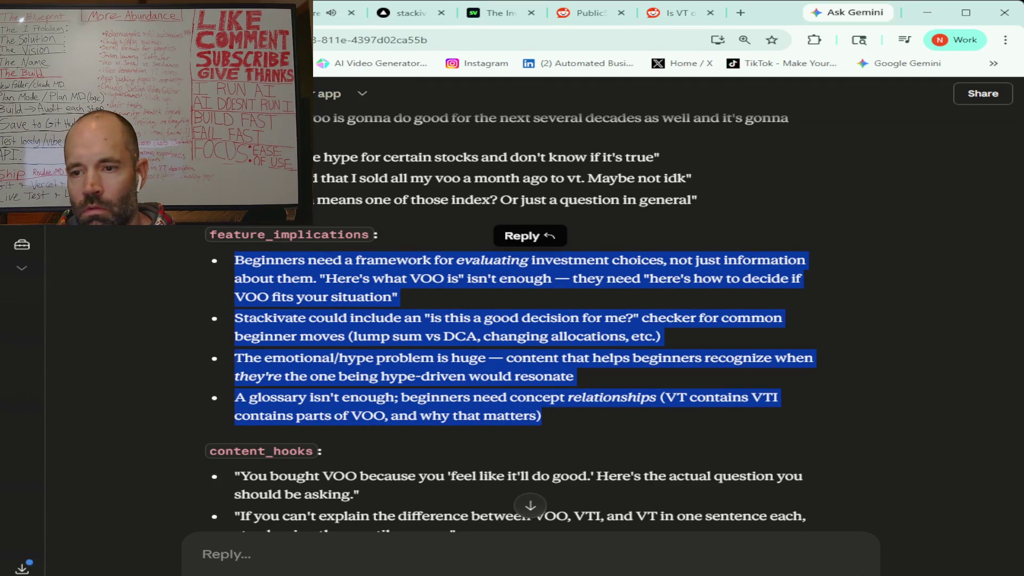
pyautogui.hotkey('alt', 'Tab')
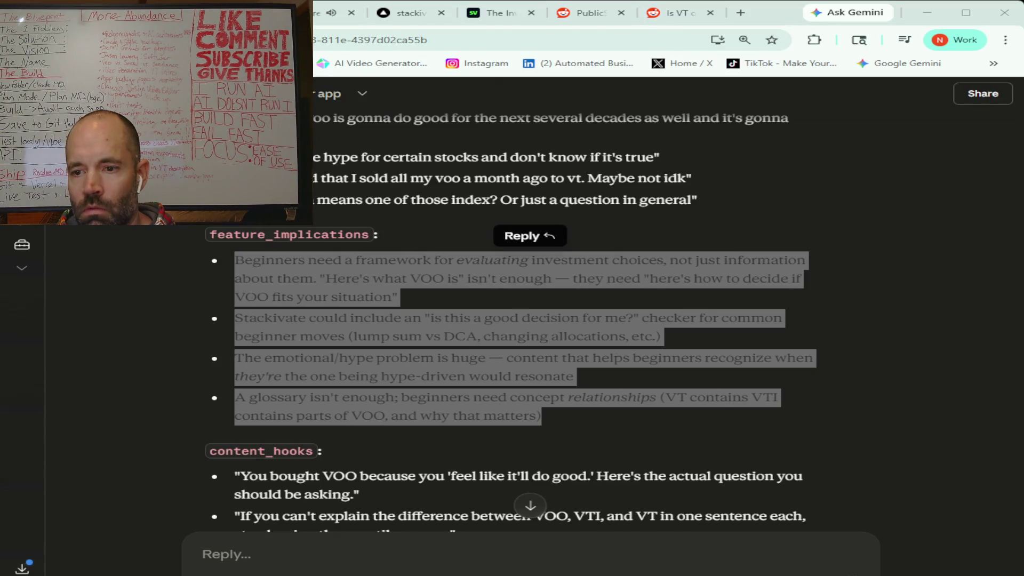
pyautogui.scroll(-3, 523, 434)
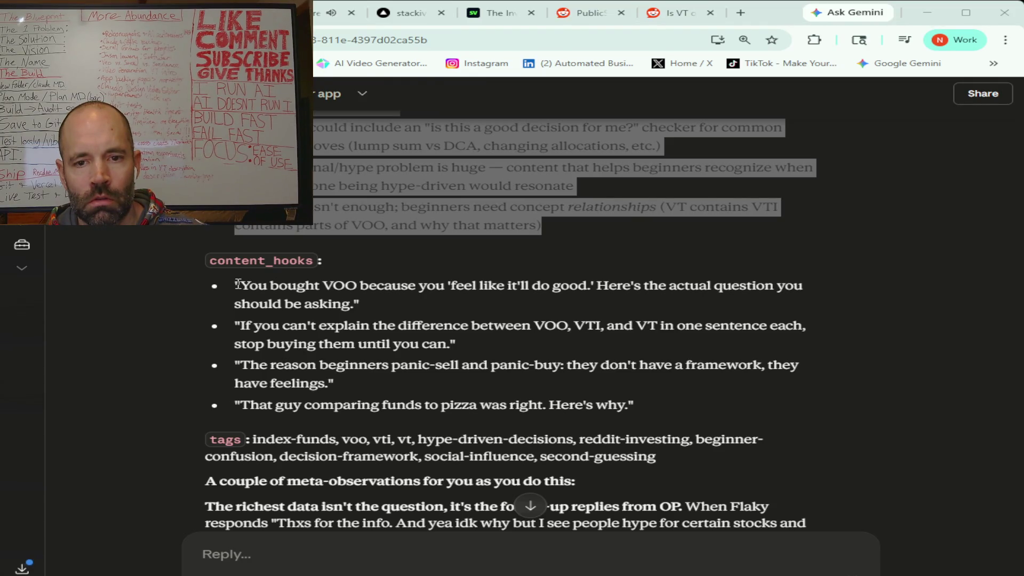
pyautogui.moveTo(237, 284)
pyautogui.mouseDown()
pyautogui.moveTo(335, 367)
pyautogui.moveTo(641, 411)
pyautogui.mouseUp()
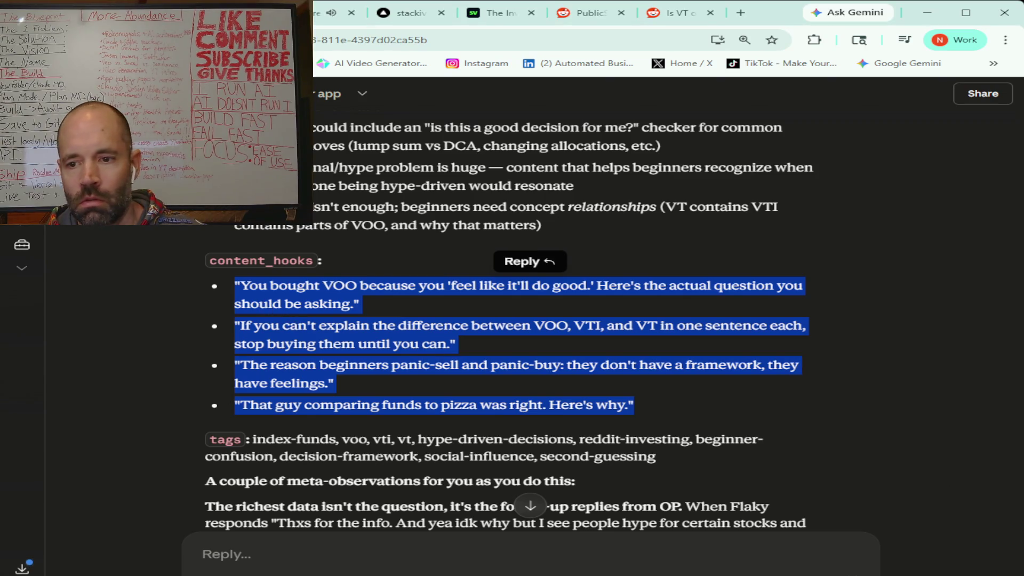
# Step: Copy the content hooks, then copy the tags list from index-funds through second-guessing
pyautogui.hotkey('alt', 'Tab')
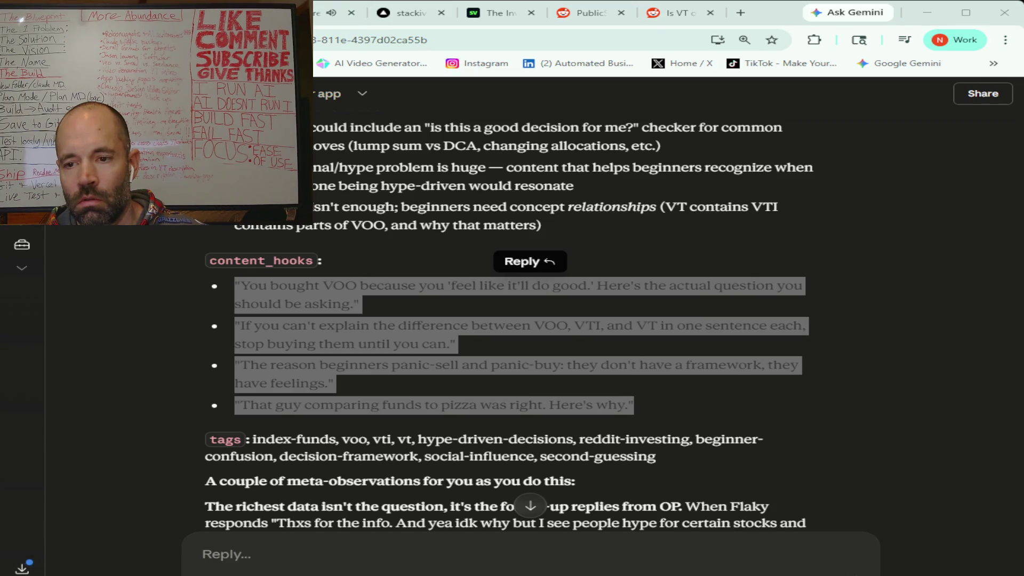
pyautogui.scroll(-2, 288, 427)
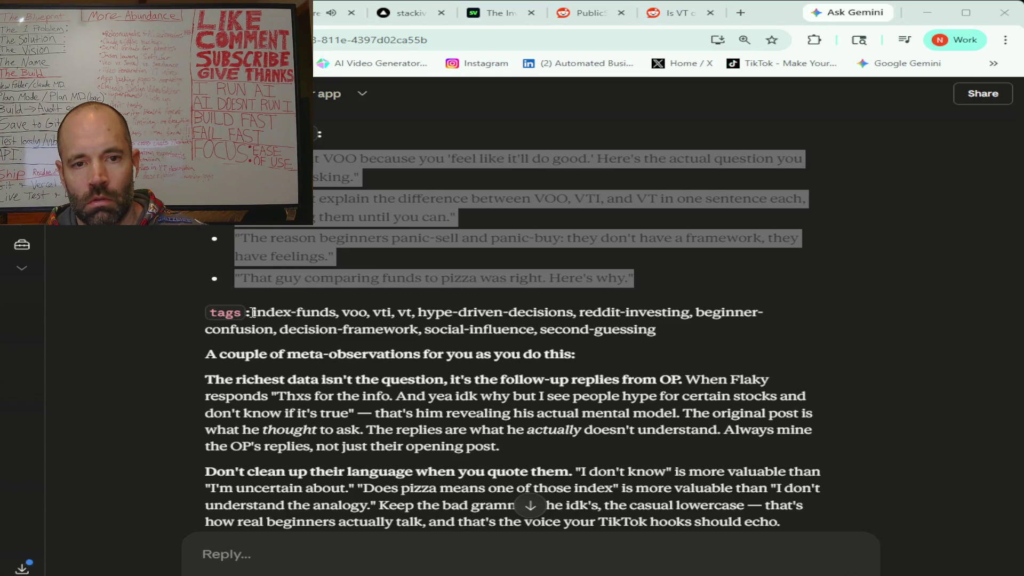
pyautogui.moveTo(253, 312)
pyautogui.mouseDown()
pyautogui.moveTo(285, 328)
pyautogui.moveTo(492, 345)
pyautogui.moveTo(670, 337)
pyautogui.moveTo(670, 353)
pyautogui.moveTo(780, 396)
pyautogui.moveTo(818, 426)
pyautogui.moveTo(770, 506)
pyautogui.moveTo(757, 570)
pyautogui.moveTo(724, 487)
pyautogui.moveTo(367, 395)
pyautogui.moveTo(397, 392)
pyautogui.moveTo(405, 379)
pyautogui.moveTo(421, 292)
pyautogui.mouseUp()
pyautogui.scroll(3, 421, 293)
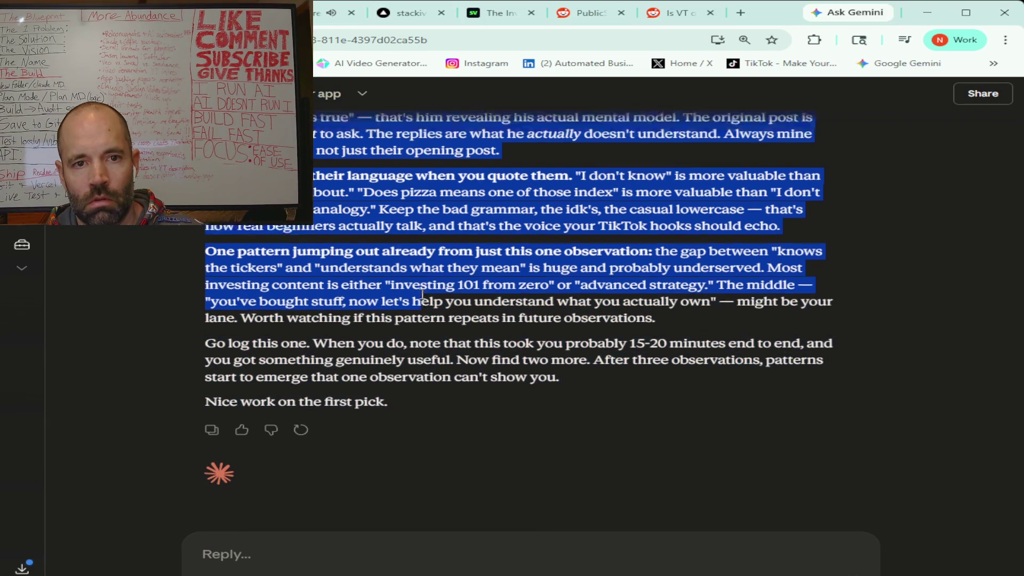
pyautogui.scroll(2, 421, 293)
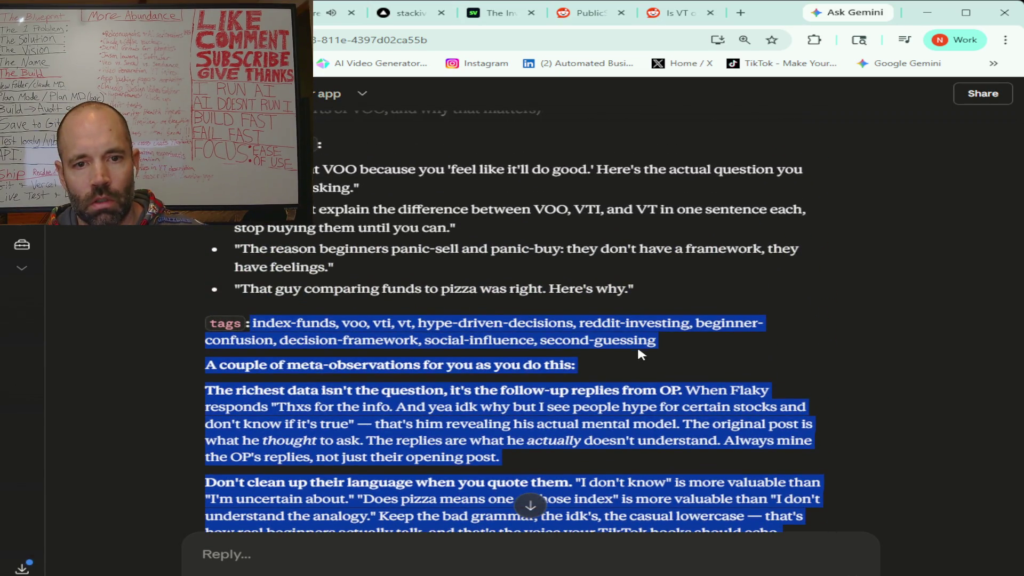
pyautogui.moveTo(660, 340)
pyautogui.mouseDown()
pyautogui.moveTo(329, 340)
pyautogui.moveTo(254, 324)
pyautogui.mouseUp()
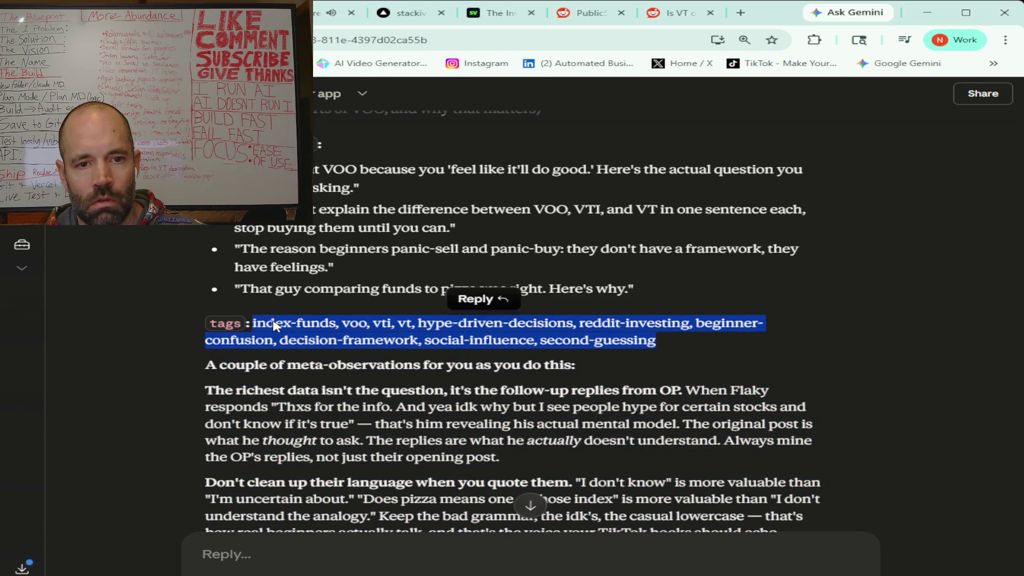
pyautogui.hotkey('alt', 'Tab')
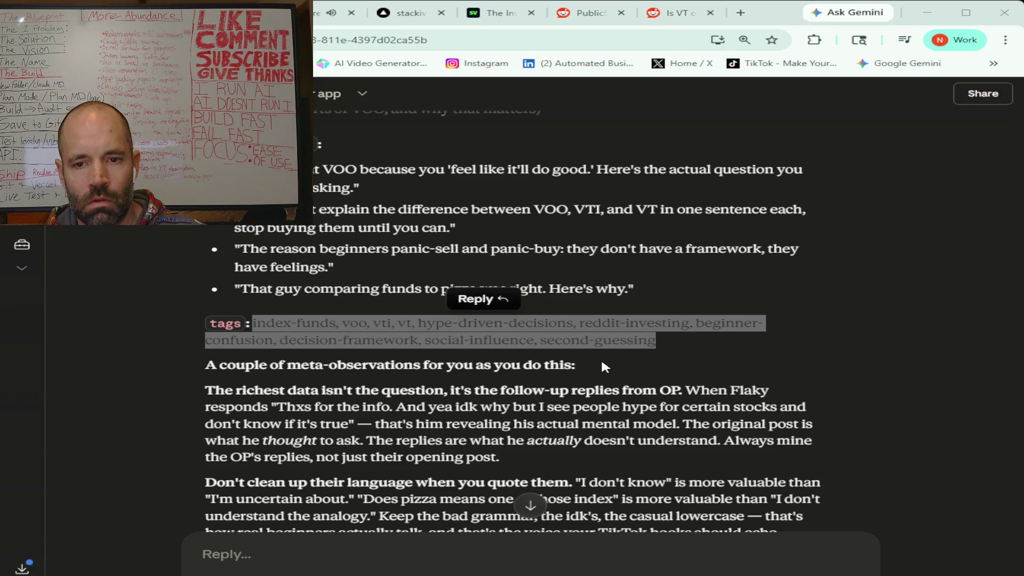
pyautogui.scroll(-1, 602, 363)
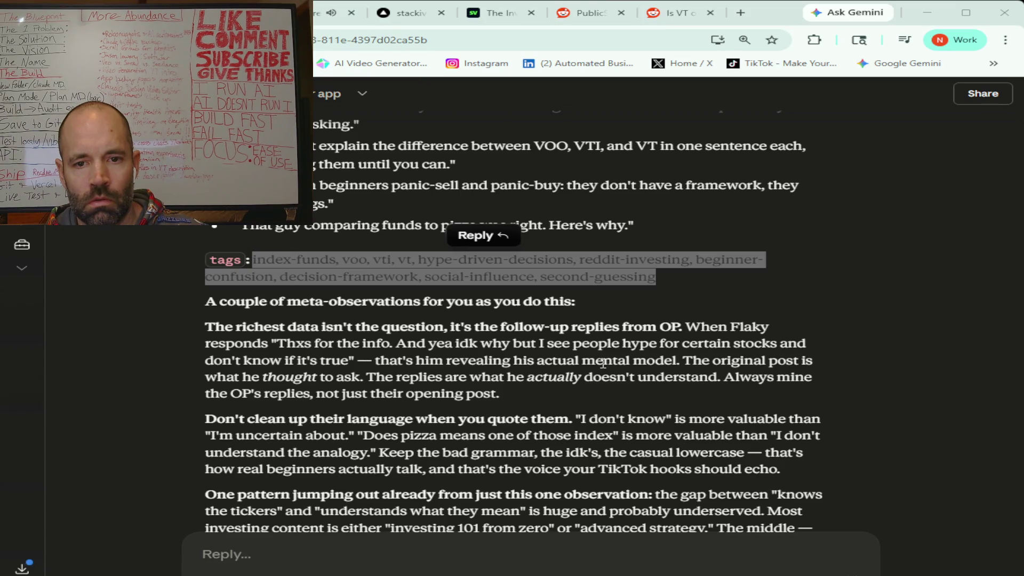
pyautogui.scroll(-2, 603, 364)
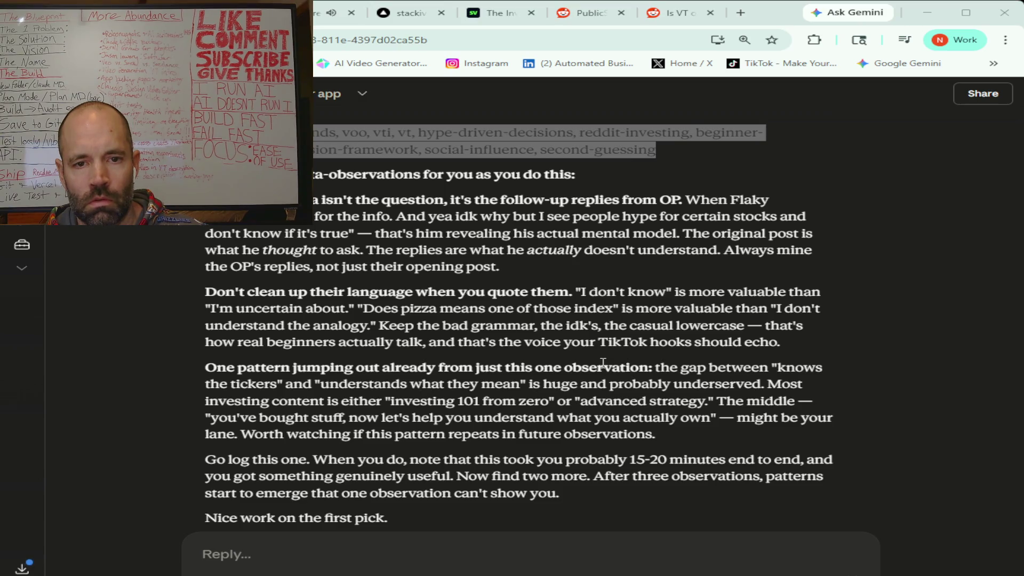
pyautogui.scroll(-1, 602, 363)
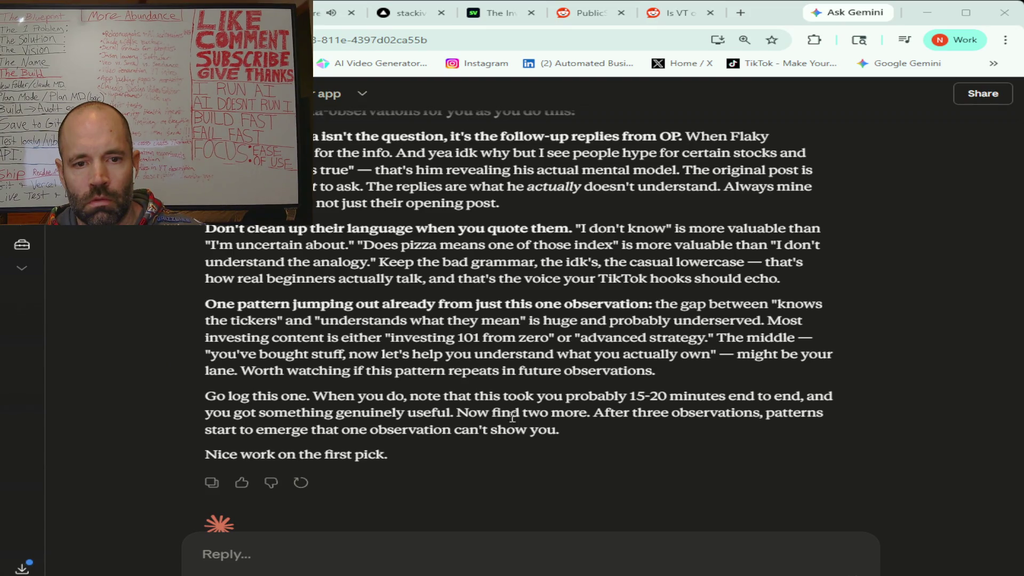
# Step: Send Claude a follow-up asking how many observations to collect and whether to add an LLM
pyautogui.click(368, 556)
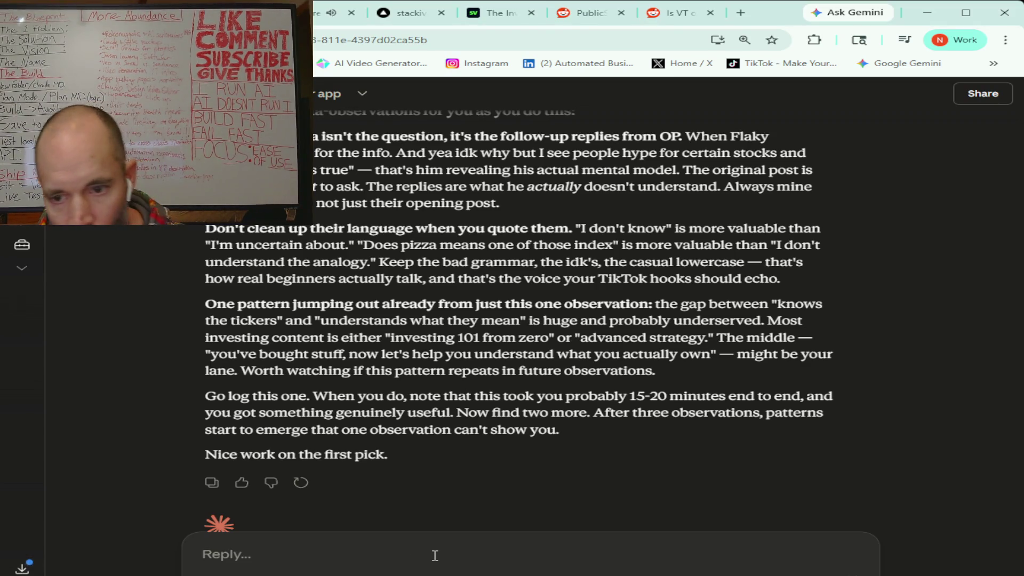
pyautogui.write('yeah I feel like that was awesome progress I just')
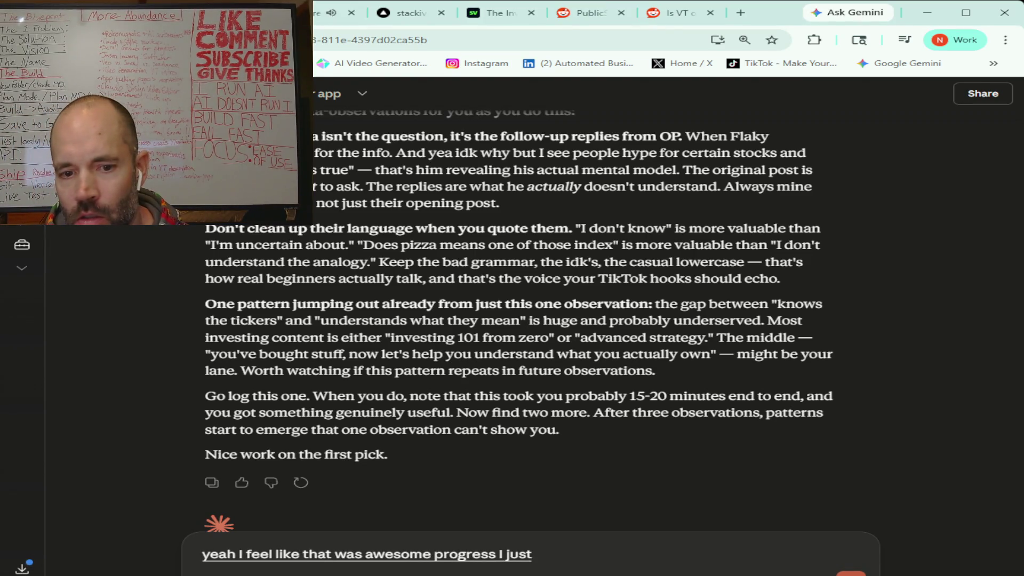
pyautogui.write(' just filled in all the information')
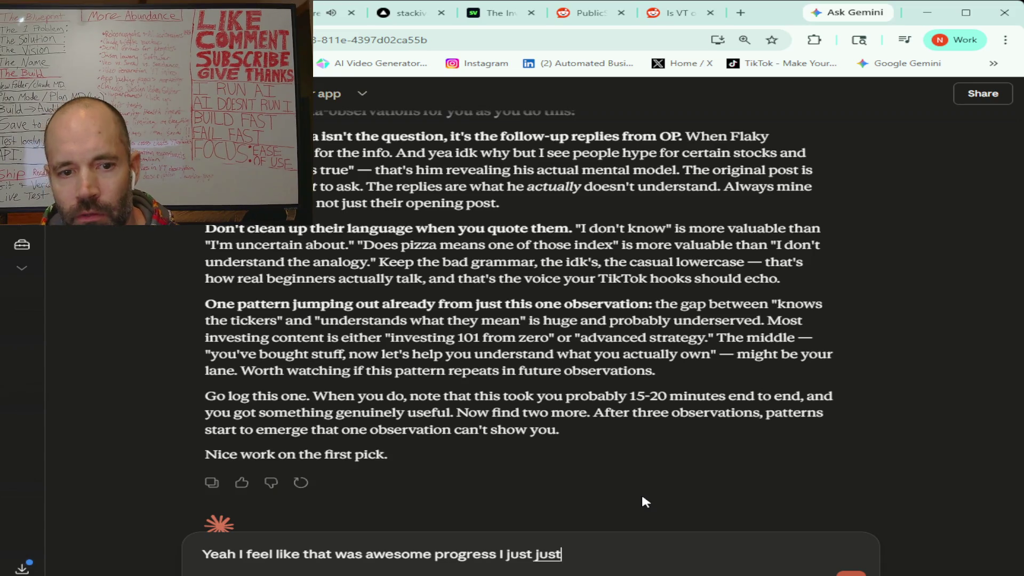
pyautogui.write(' and you did a really')
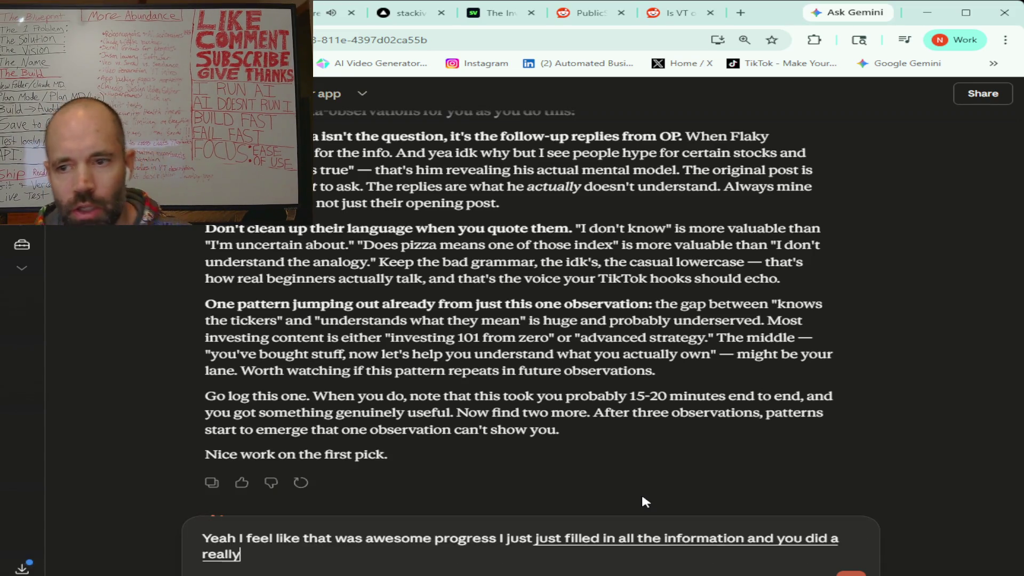
pyautogui.write(' good job of breaking it down that probably saved me like')
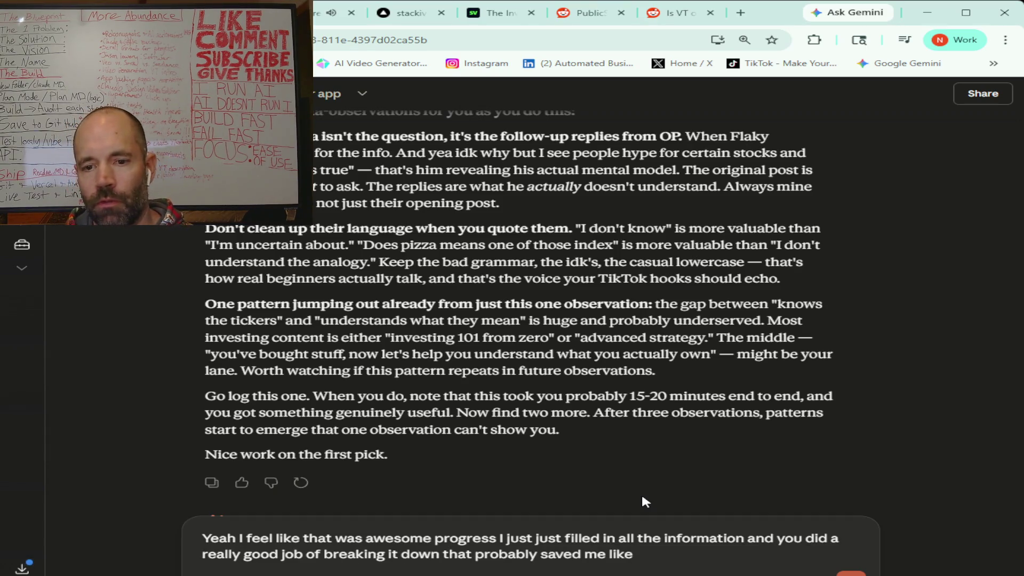
pyautogui.write(" I don't know fifteen minutes to a half an hour")
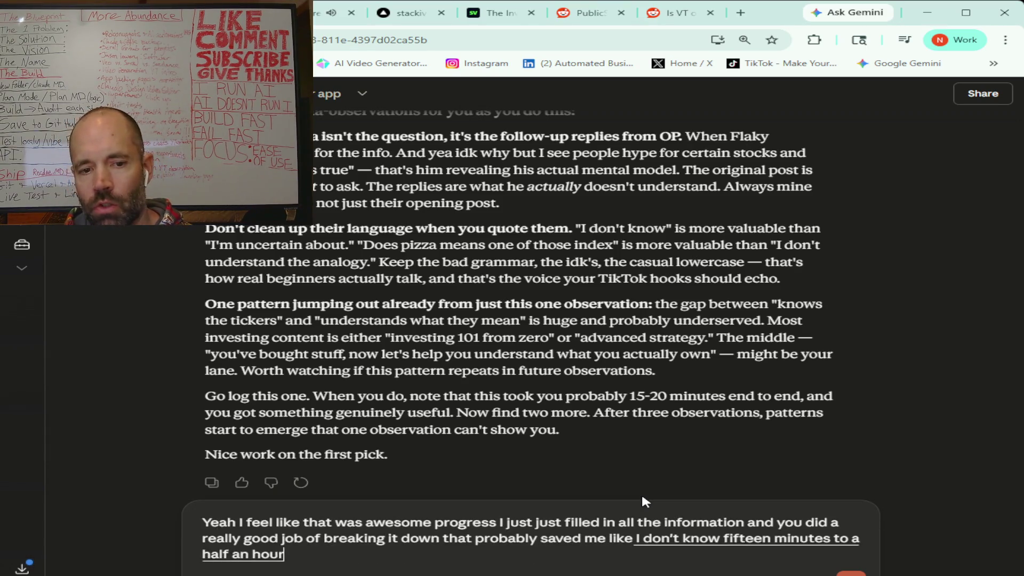
pyautogui.write(" so basically what i'm wondering is like")
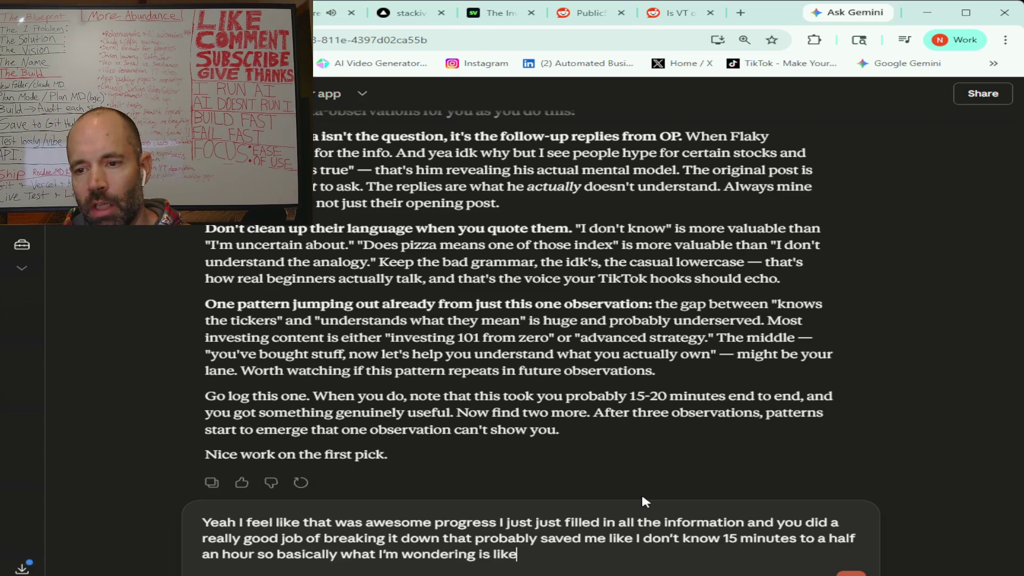
pyautogui.write(' what do you recommend for')
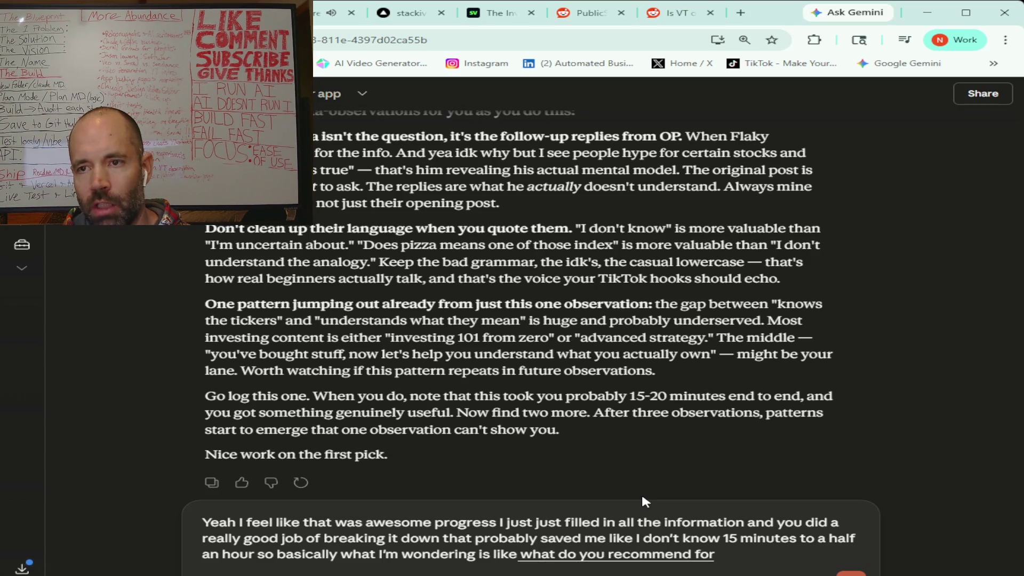
pyautogui.write(' how many of these observ')
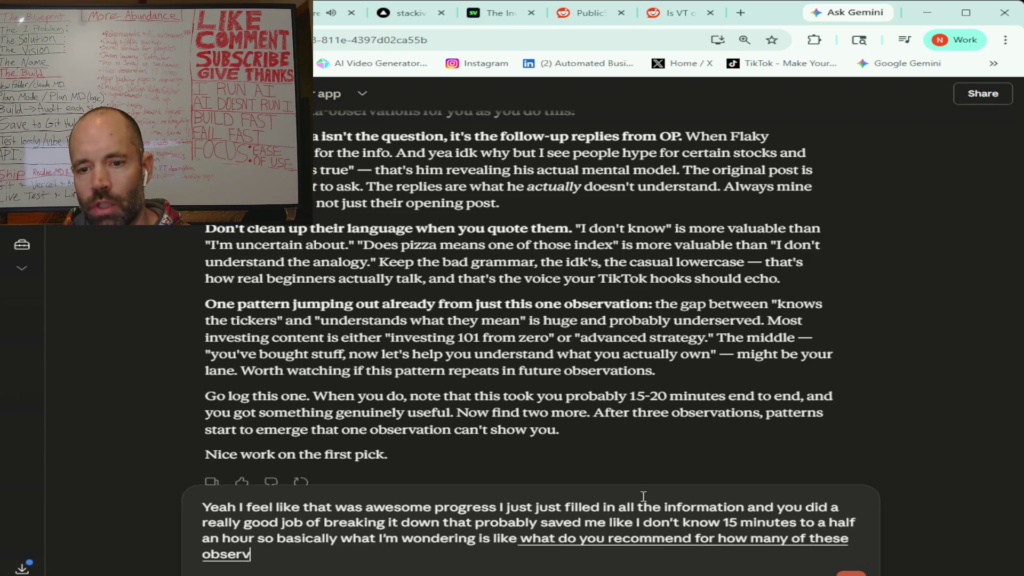
pyautogui.write('ation conversations I should get')
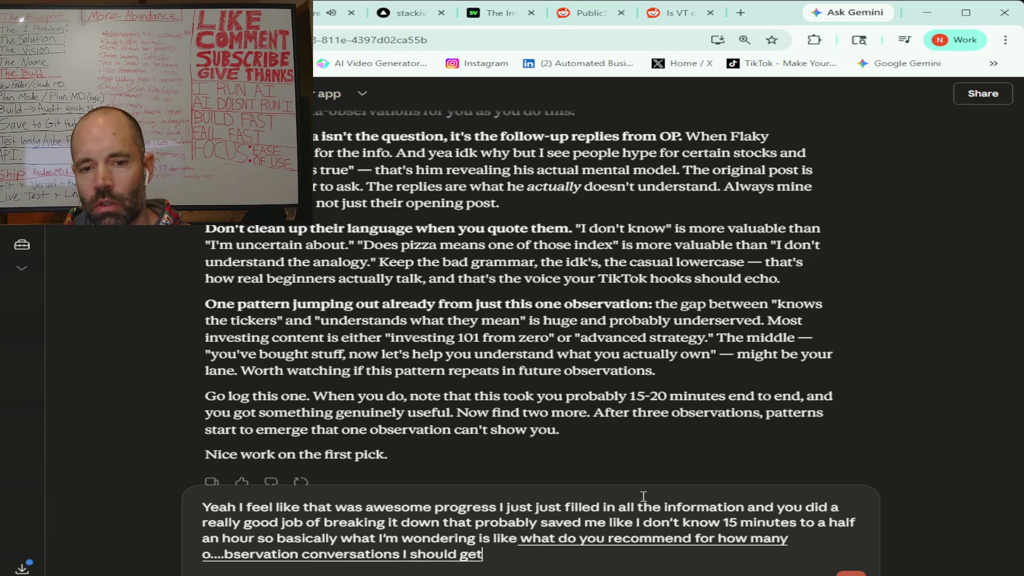
pyautogui.write(' or is there like really no limit')
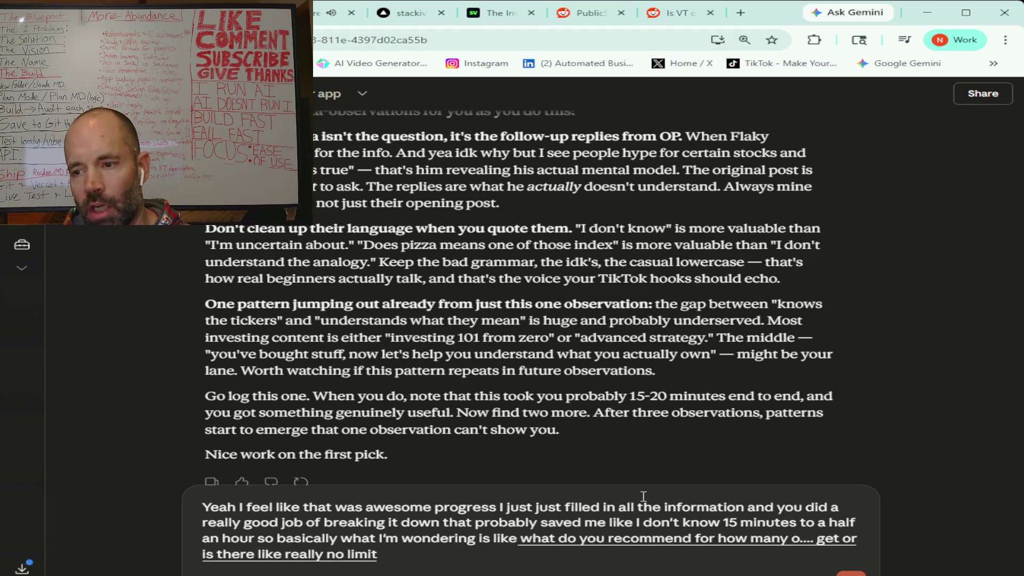
pyautogui.write(' cause the more')
pyautogui.write(' data I can get and store the better')
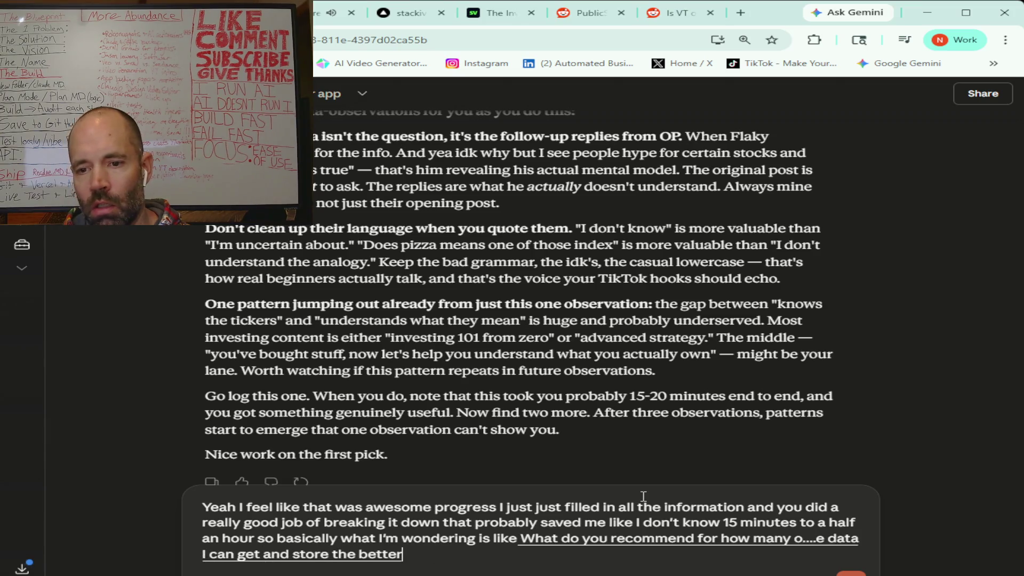
pyautogui.write(' and that')
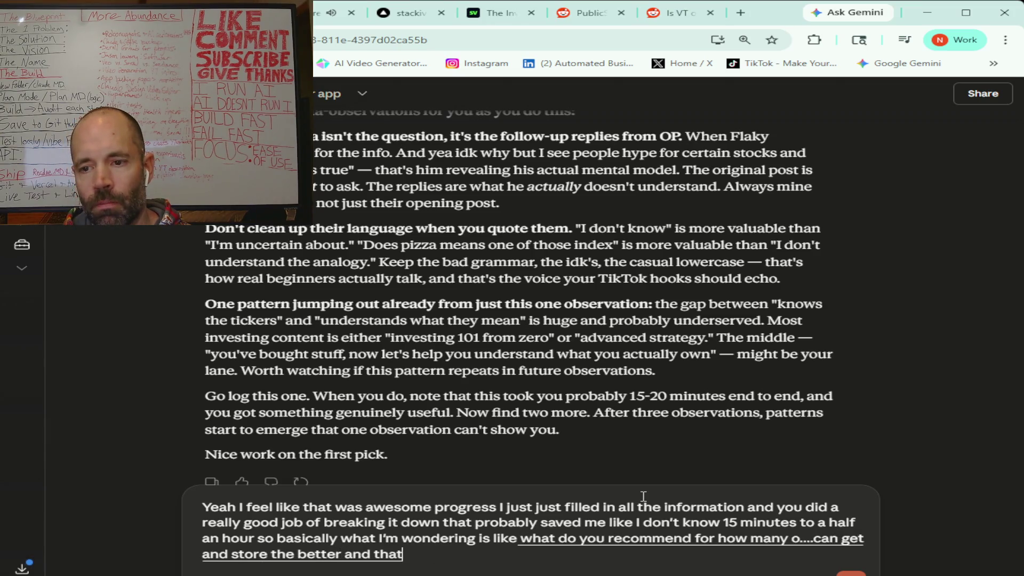
pyautogui.write(' being said what do you recommend for')
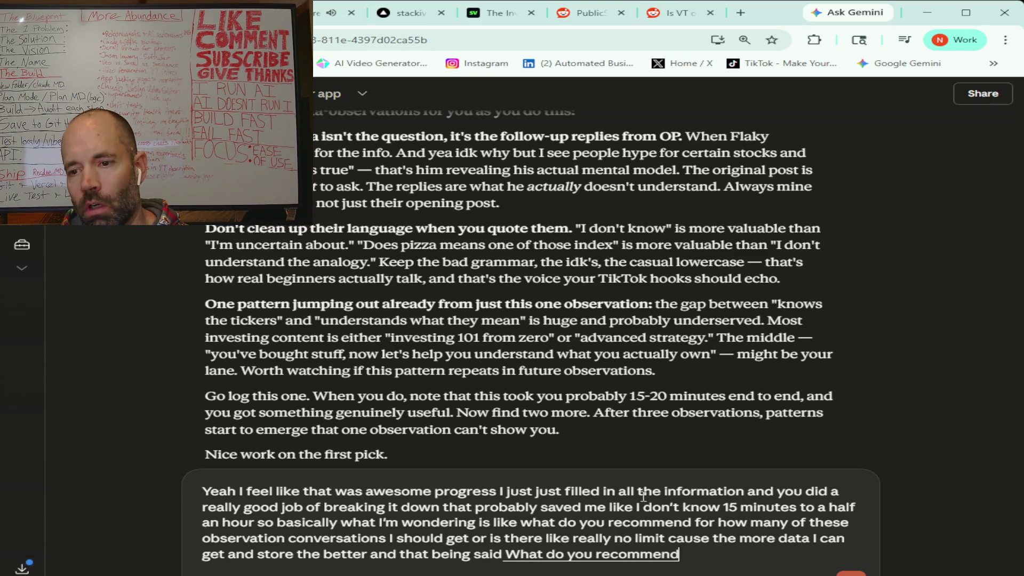
pyautogui.write(' umm')
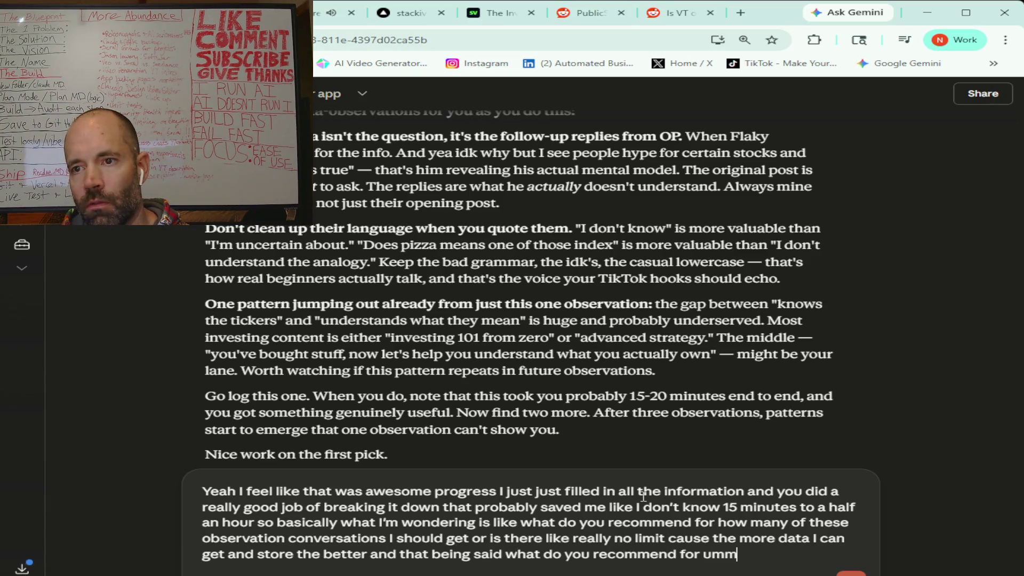
pyautogui.write(' for automatically breaking it down the way you did')
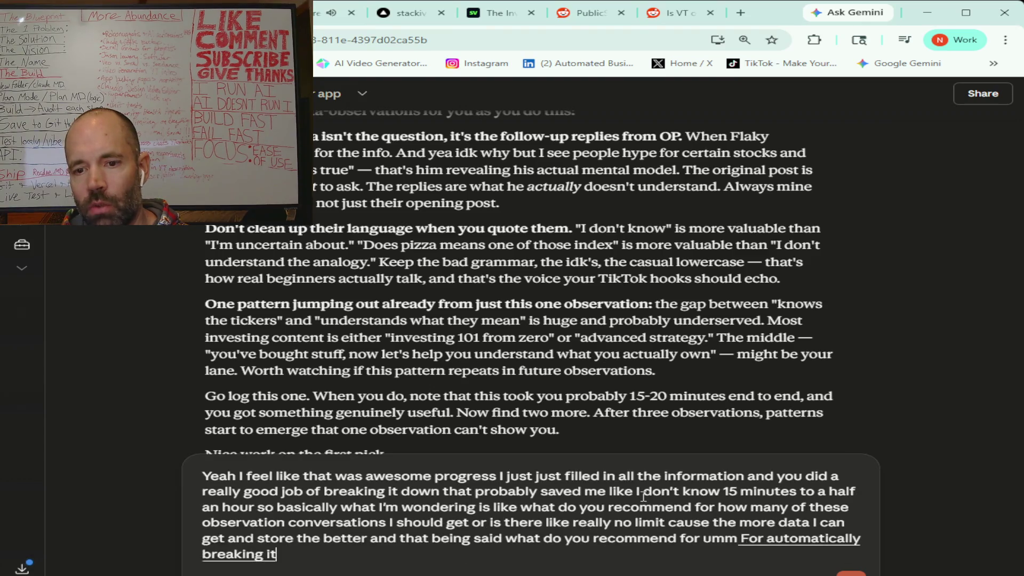
pyautogui.write(' like I could do it but')
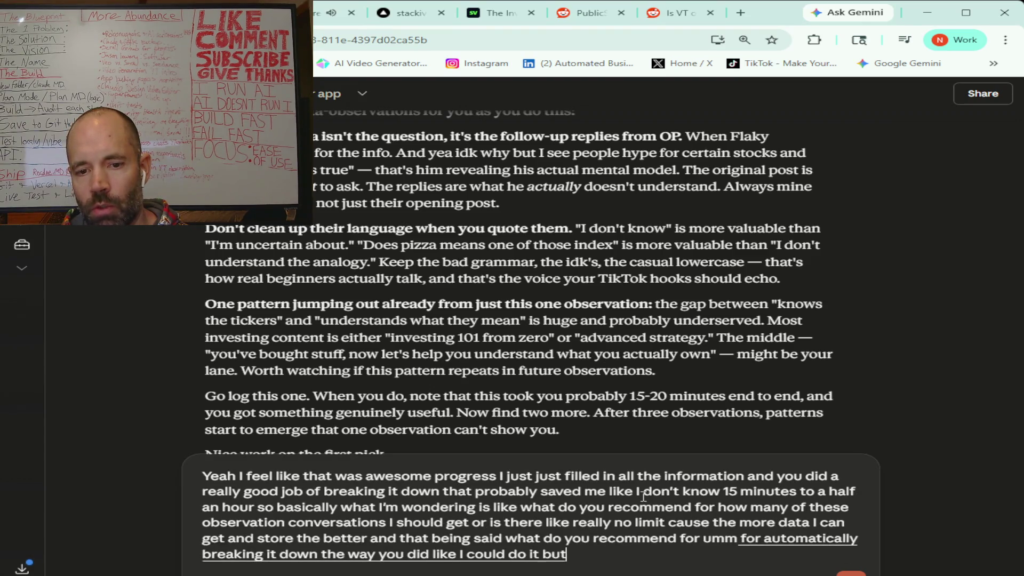
pyautogui.write(" it's so much better to have you do it or some")
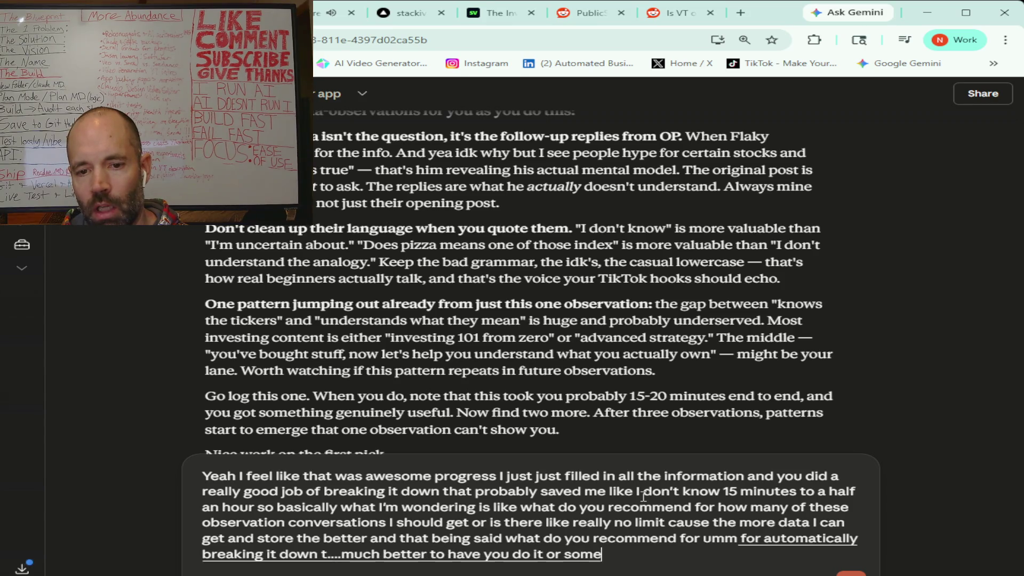
pyautogui.write(" kind of LLM So what i'm thinking is like")
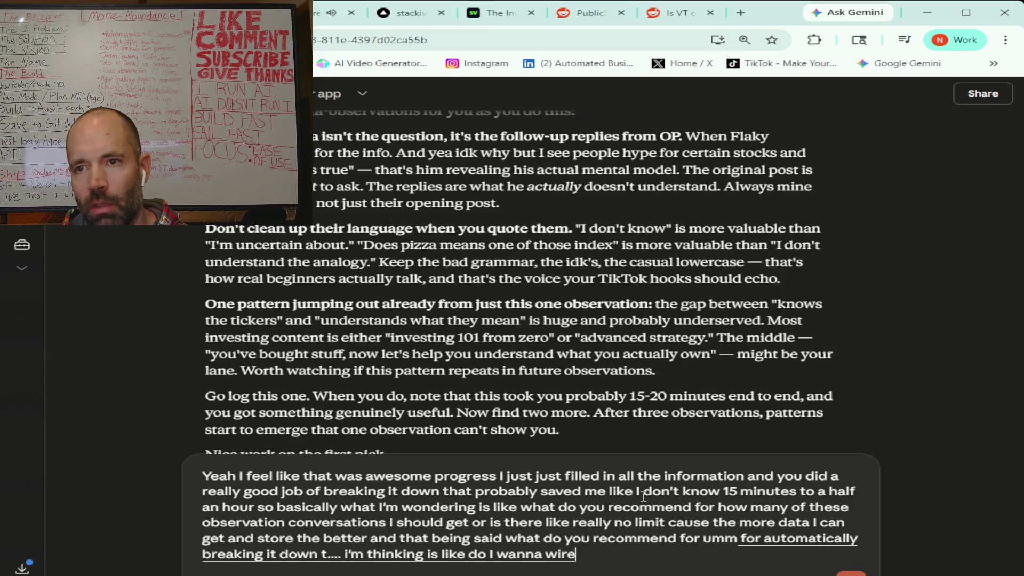
pyautogui.write(' up an LLM')
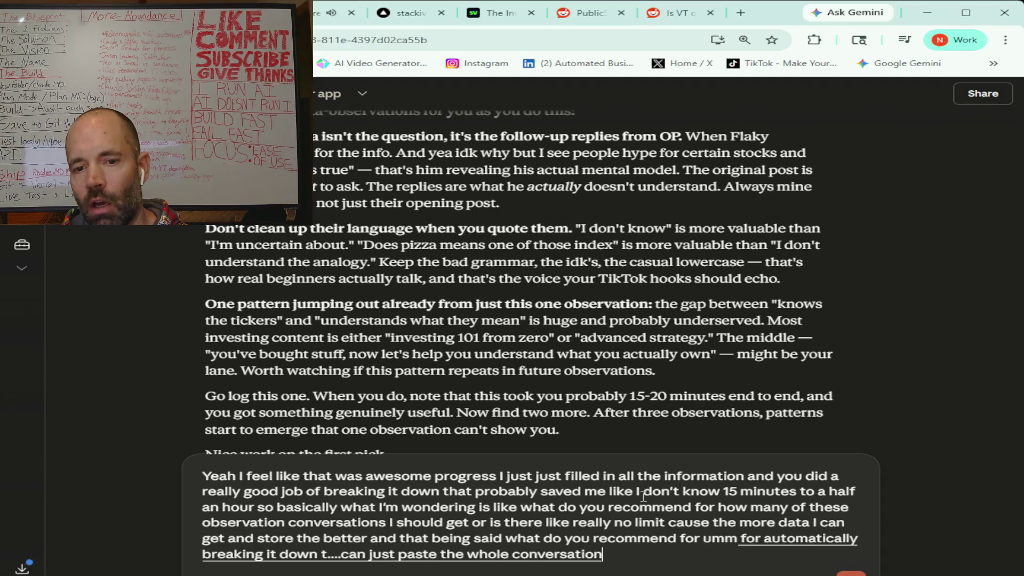
pyautogui.write(' and have it automatically do what you just did')
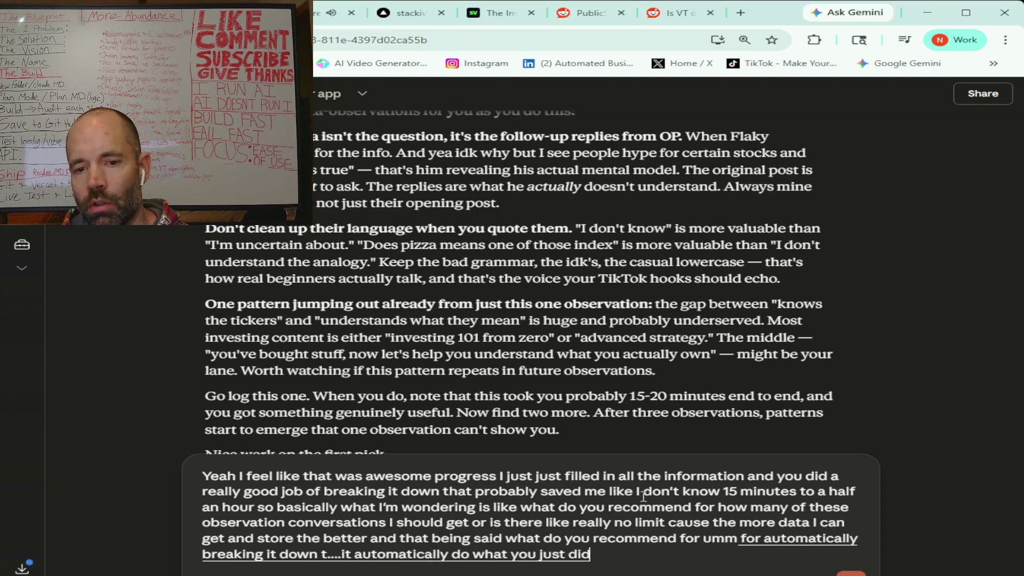
pyautogui.write(' that I could')
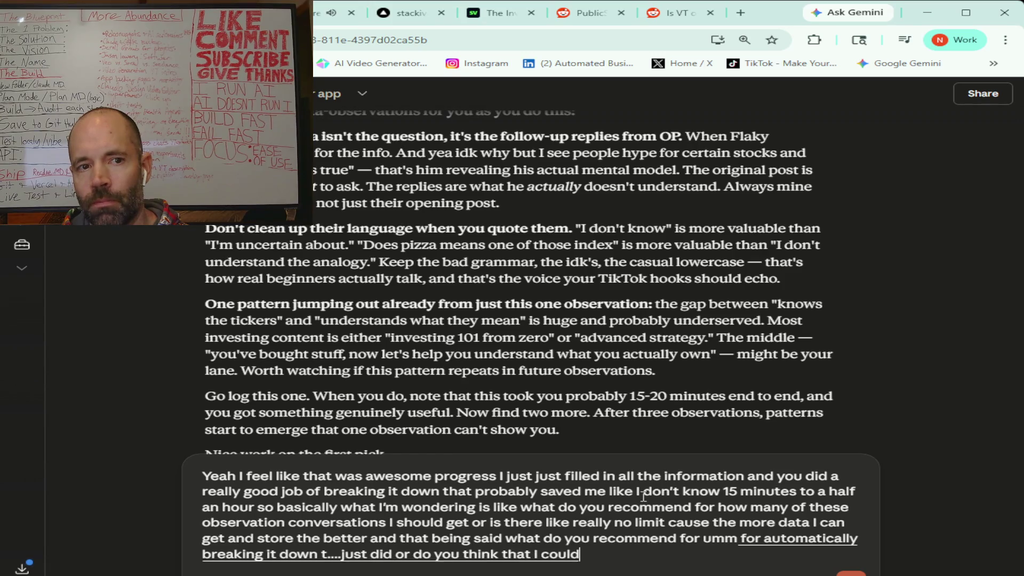
pyautogui.write(' maybe be better just')
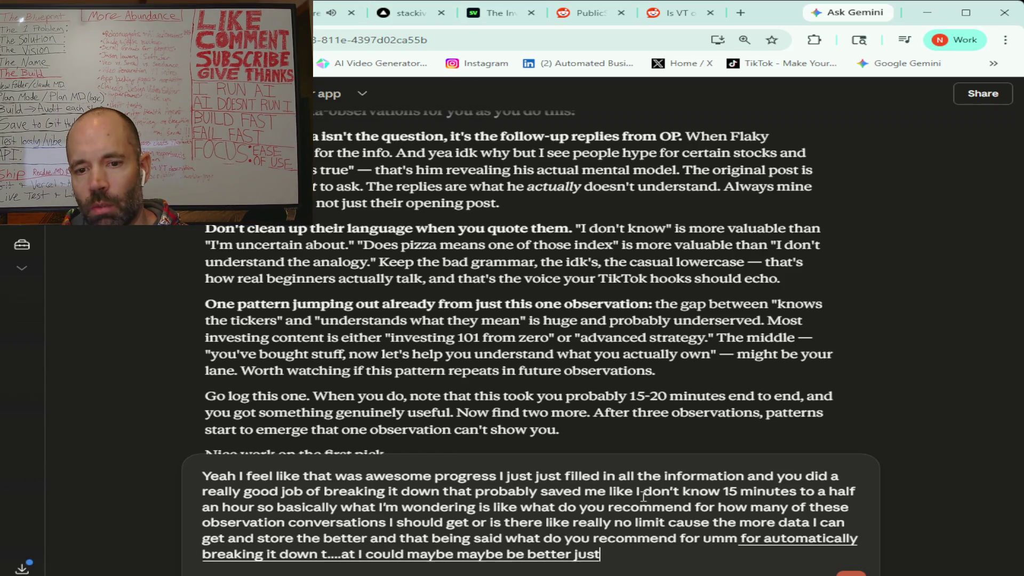
pyautogui.write(' chat just for doing this')
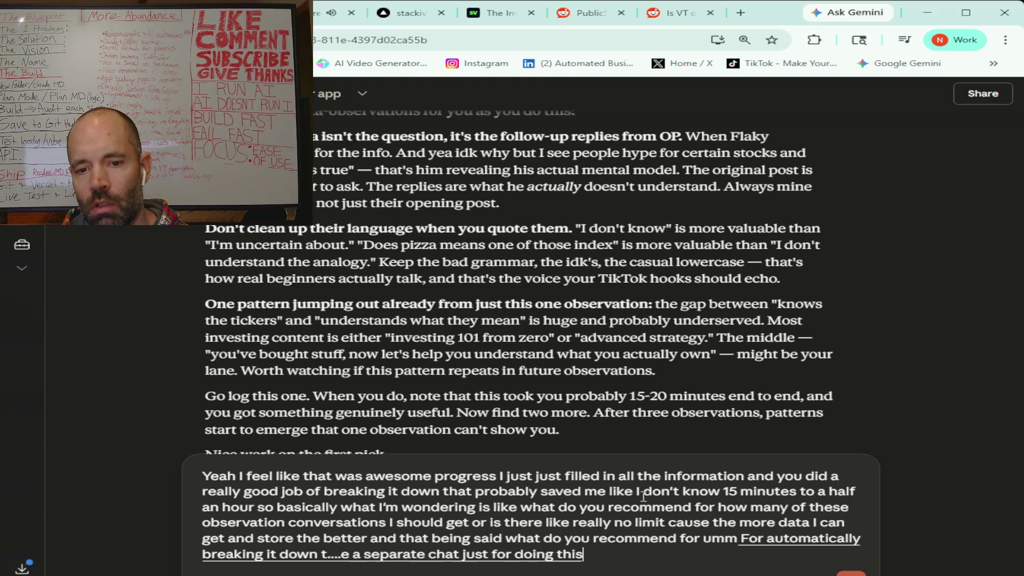
pyautogui.write(' for the')
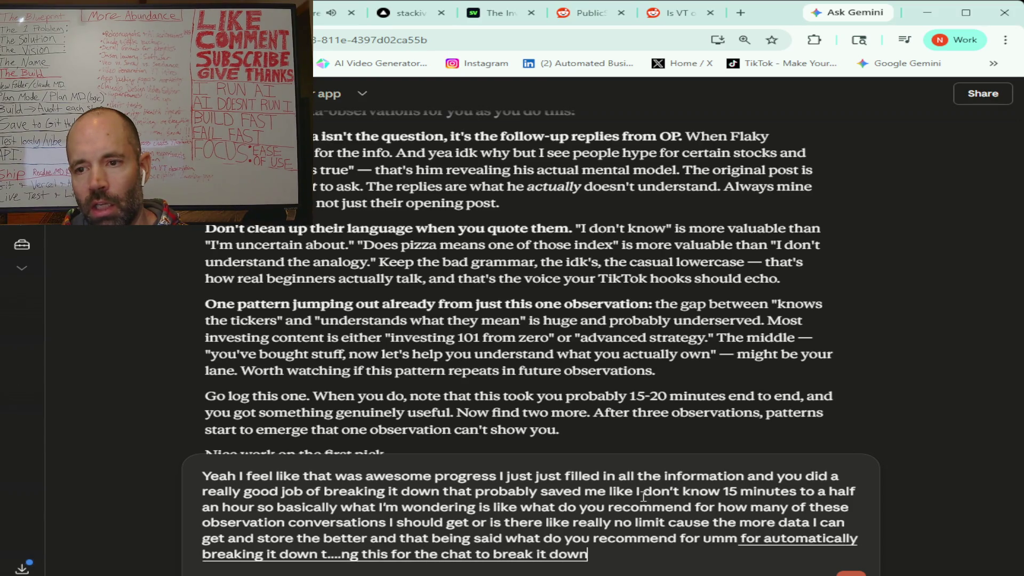
pyautogui.write(' over I guess')
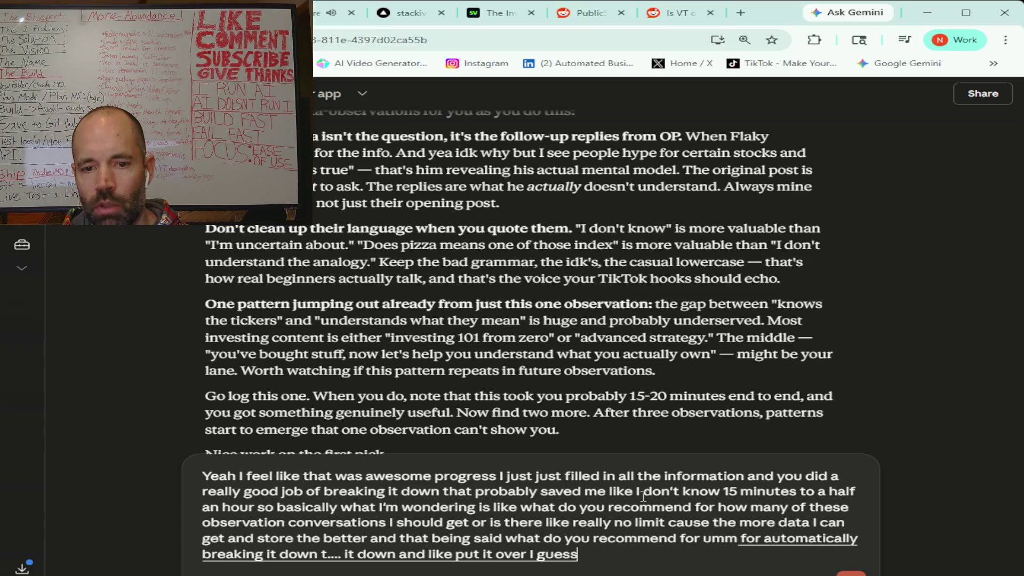
pyautogui.write(' that would definitely be extra steps')
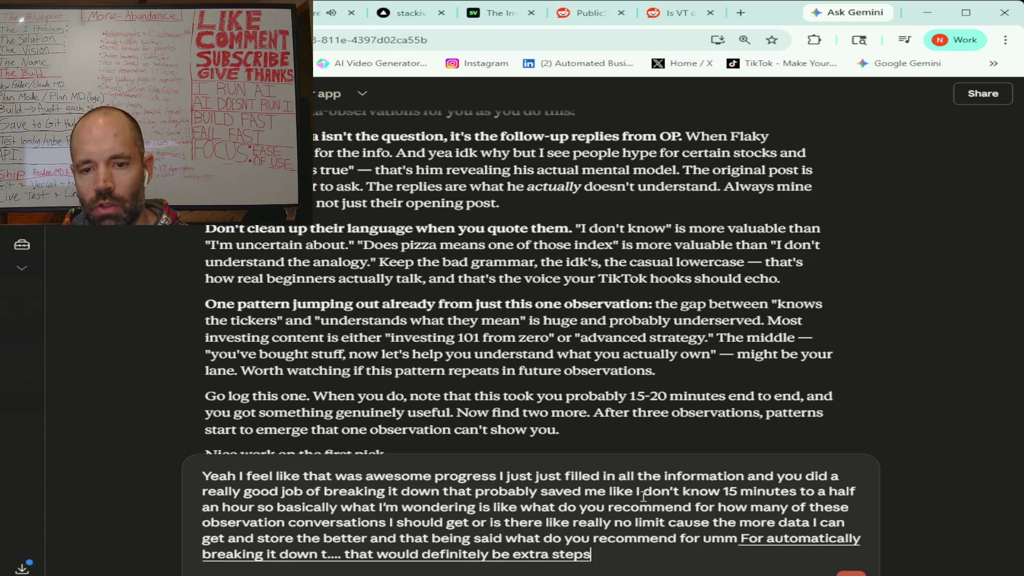
pyautogui.write(' so my first choice would be')
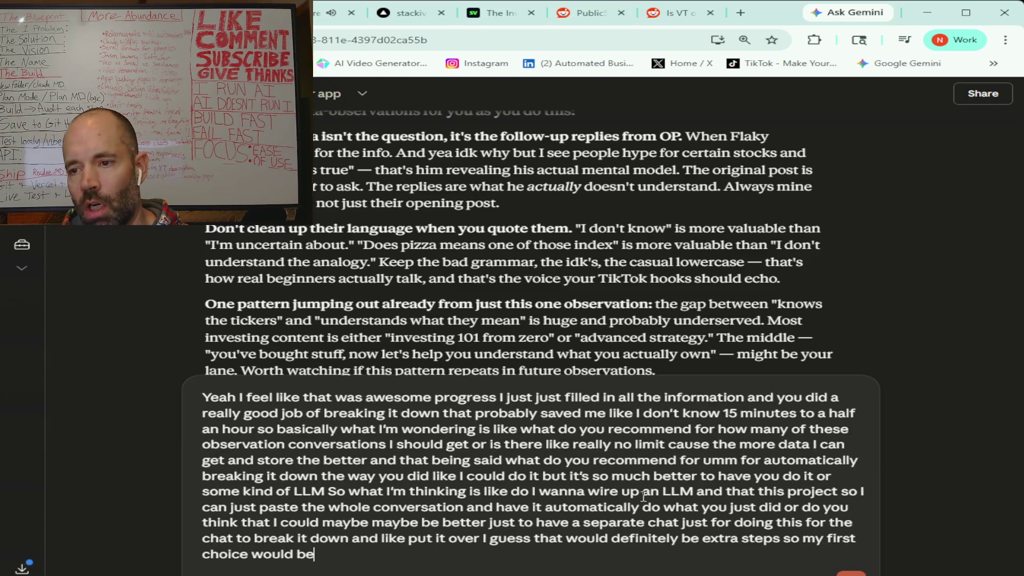
pyautogui.write(' to wire up an LLM into')
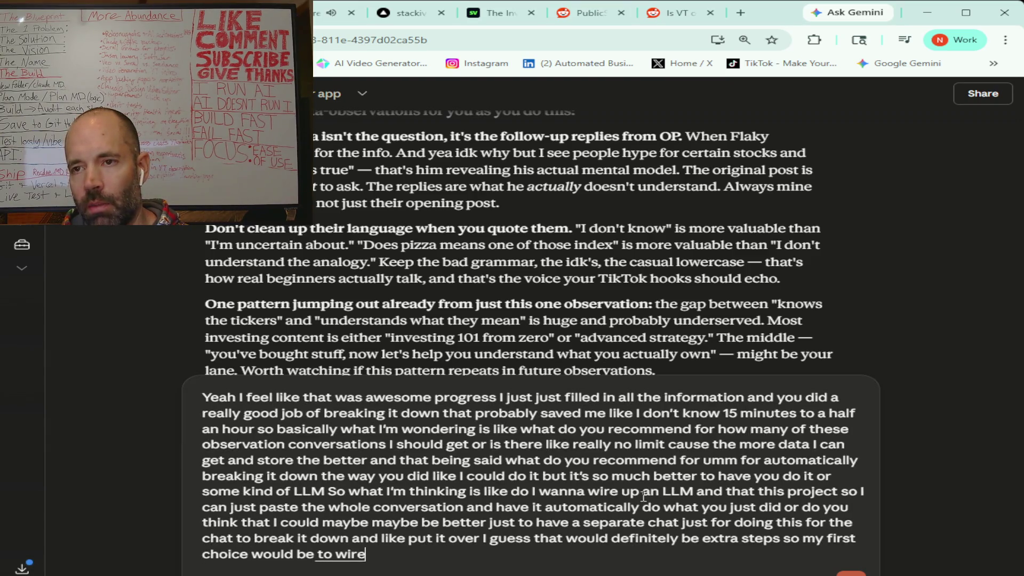
pyautogui.write(' the project to do this and')
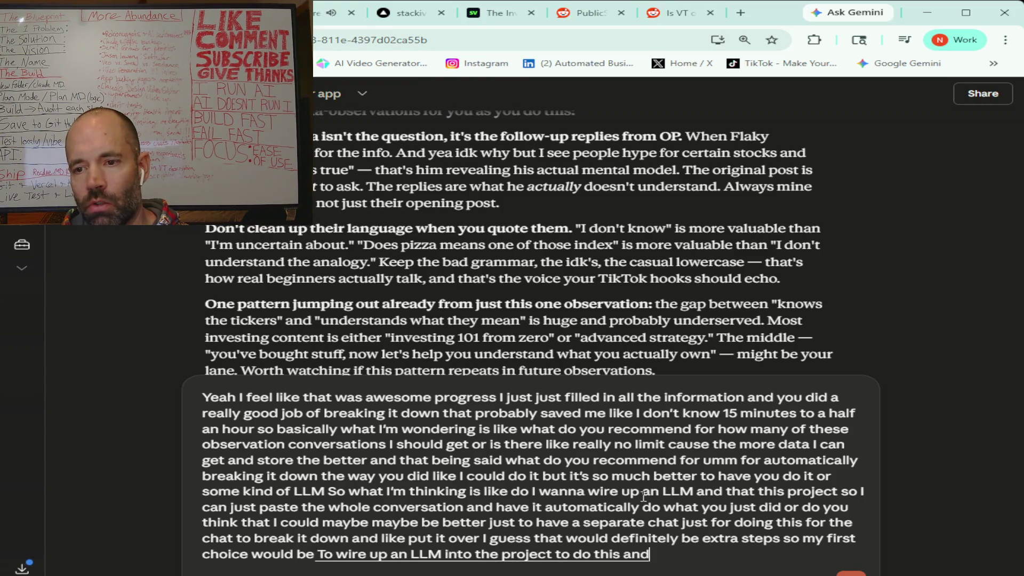
pyautogui.write(' then it could also kind of even maybe do the same thing')
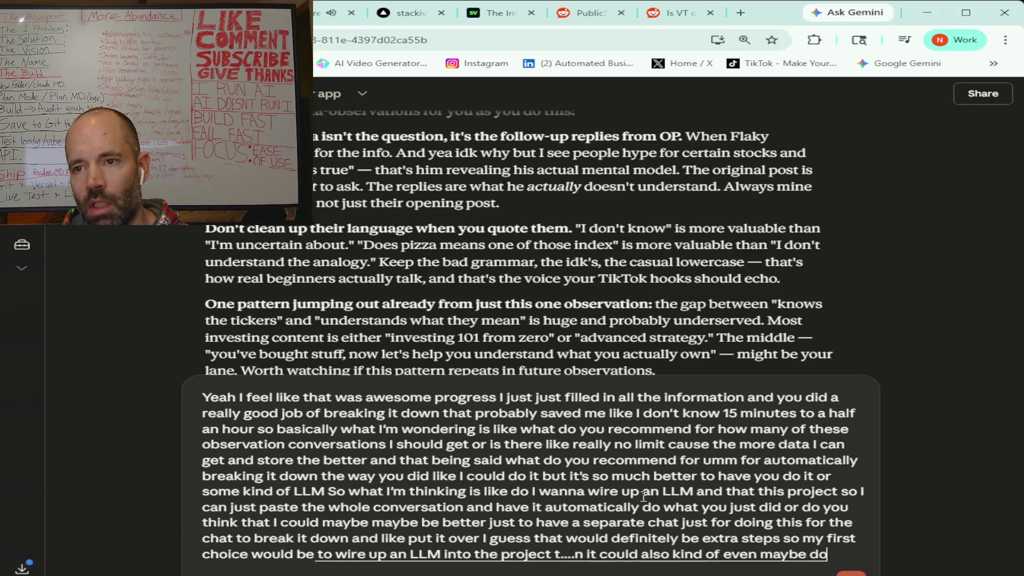
pyautogui.write(' but there')
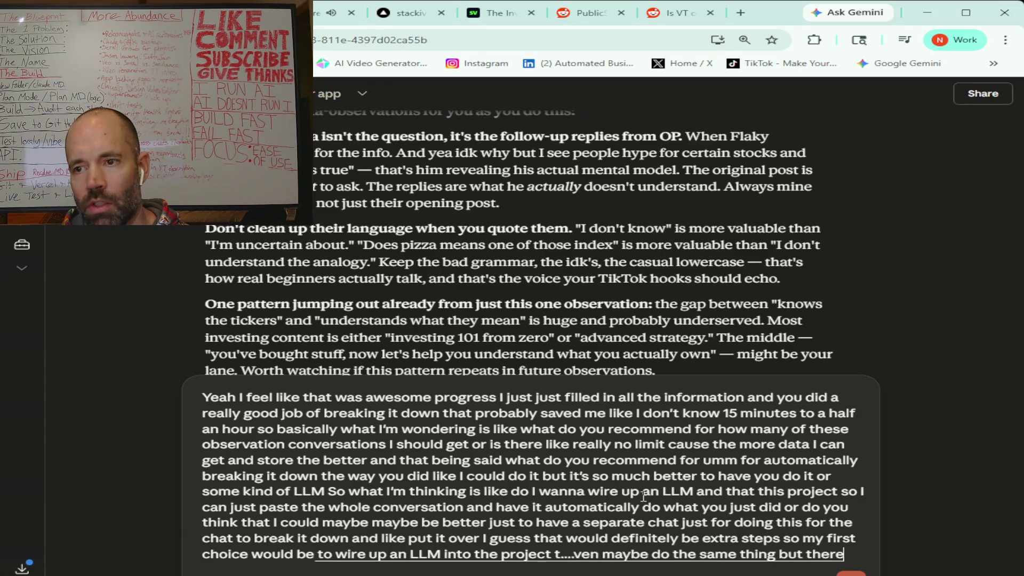
pyautogui.write(" are certain things that you did that like one or two things that I didn't")
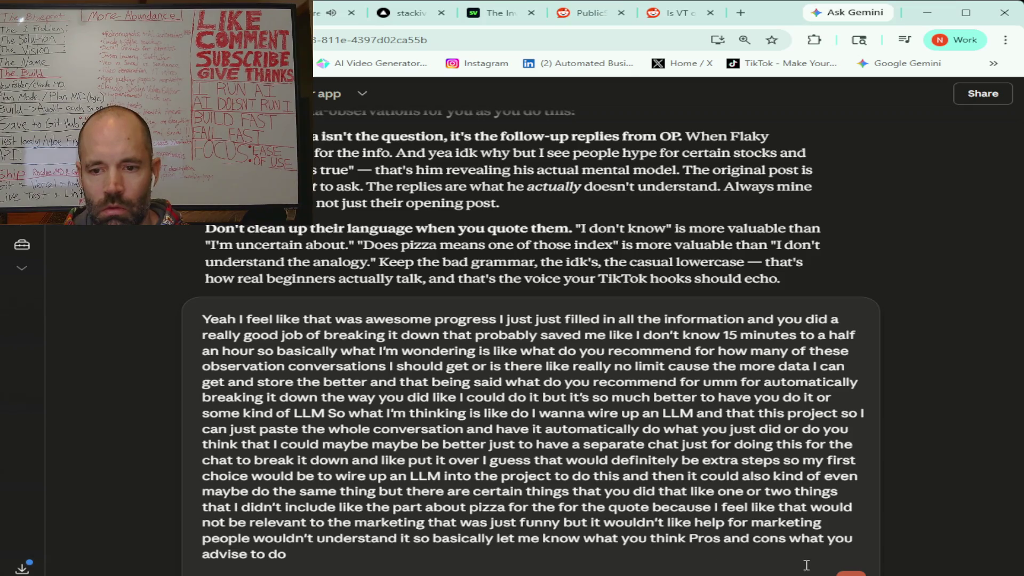
pyautogui.click(851, 573)
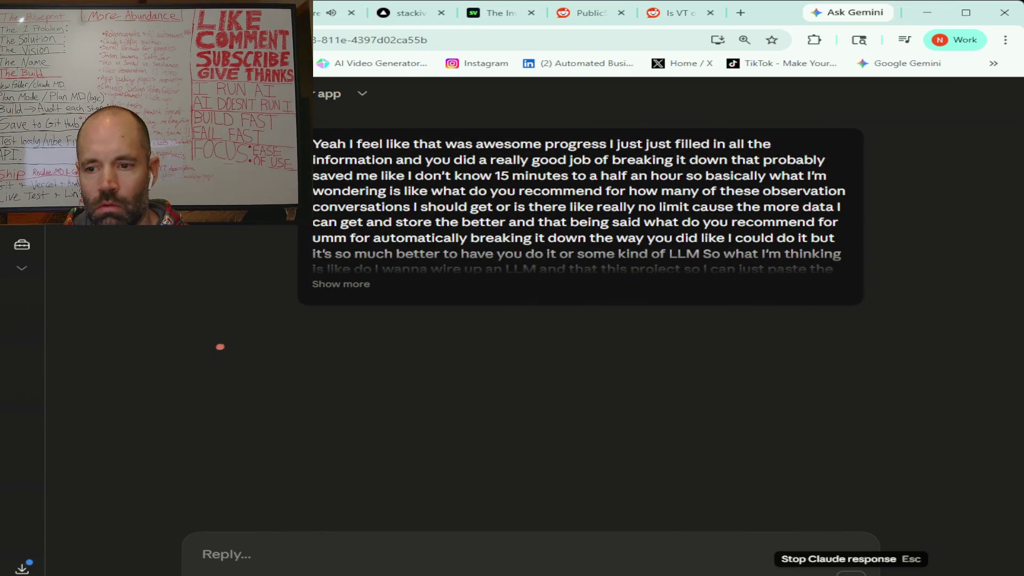
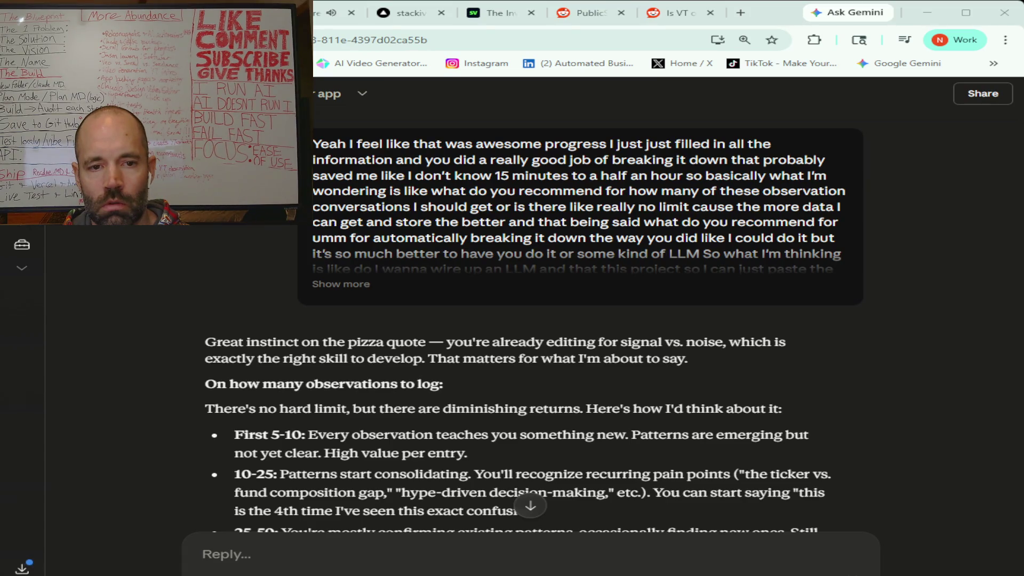
# Step: Scroll Claude's reply past the observation-count advice to the Option A and Option B integration sections
pyautogui.scroll(-4, 533, 319)
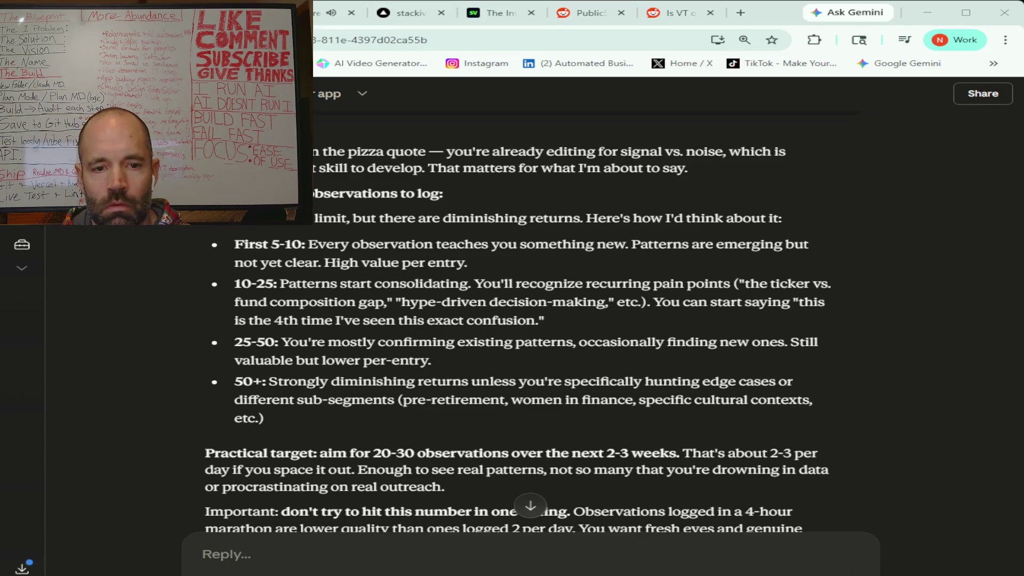
pyautogui.scroll(-1, 517, 320)
pyautogui.scroll(-1, 517, 320)
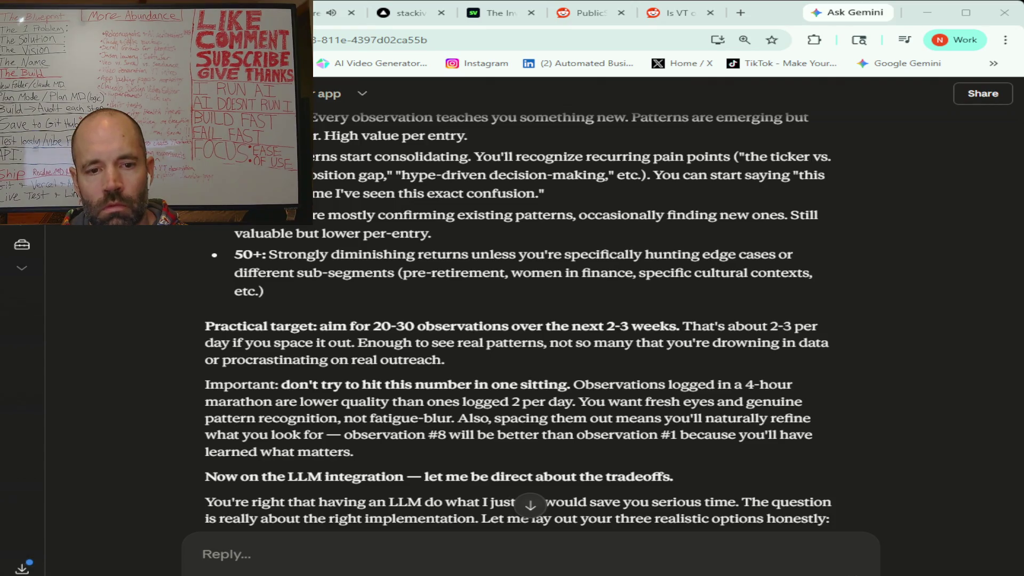
pyautogui.scroll(-1, 517, 320)
pyautogui.scroll(-3, 517, 320)
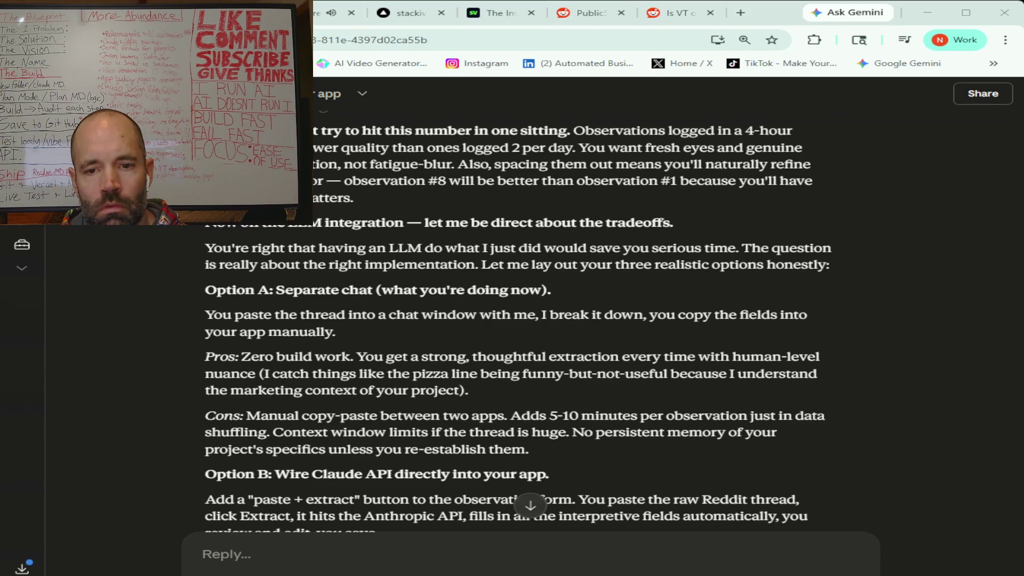
pyautogui.scroll(-4, 517, 319)
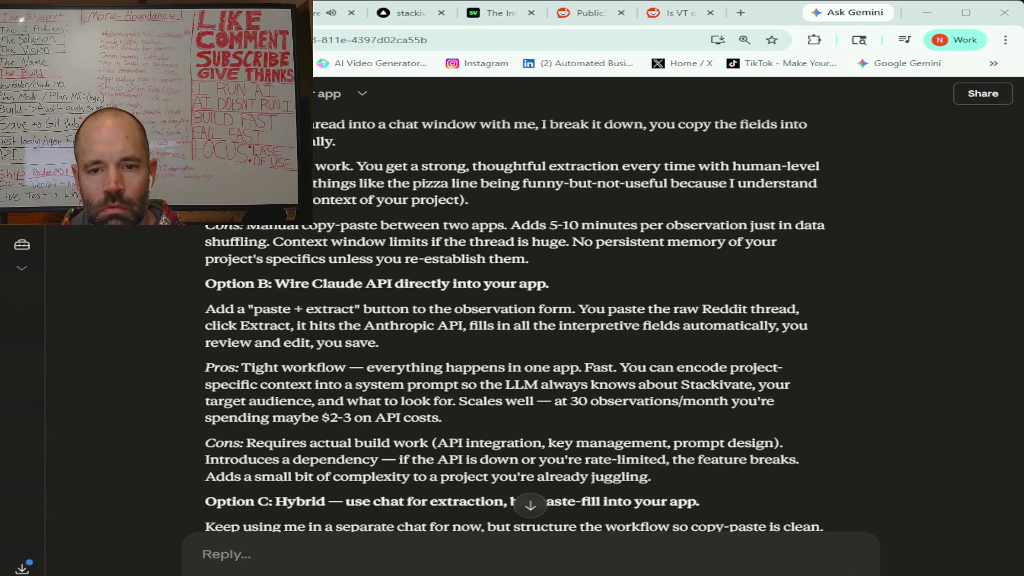
# Step: Read Option B's pros and cons, Option C, and the 'My honest recommendation' to build Option B
pyautogui.scroll(-1, 515, 319)
pyautogui.scroll(-3, 515, 320)
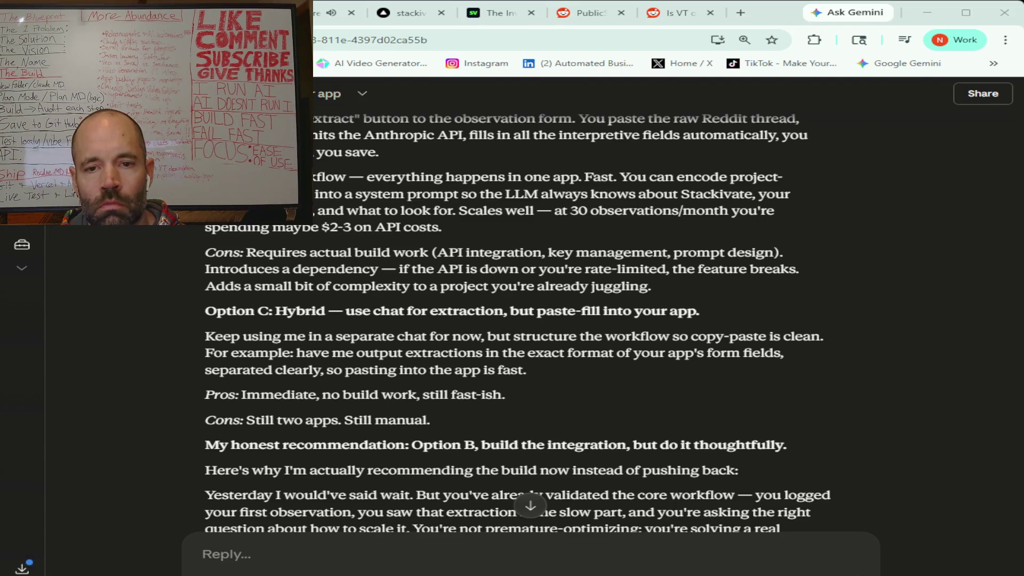
pyautogui.scroll(-3, 517, 319)
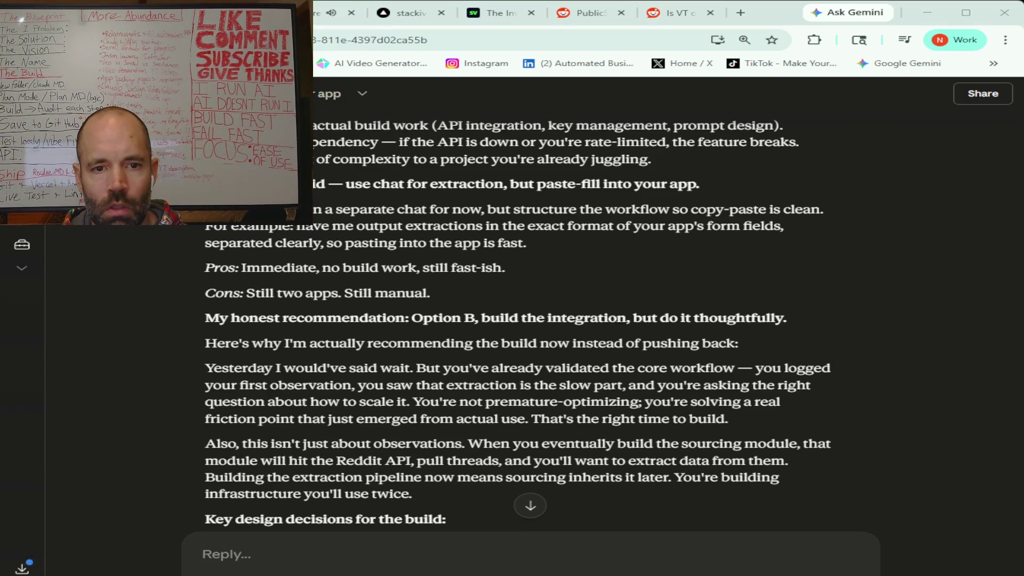
# Step: Glance back at Option B, then read down the 'Key design decisions for the build' list to cost management
pyautogui.scroll(4, 518, 320)
pyautogui.scroll(1, 512, 320)
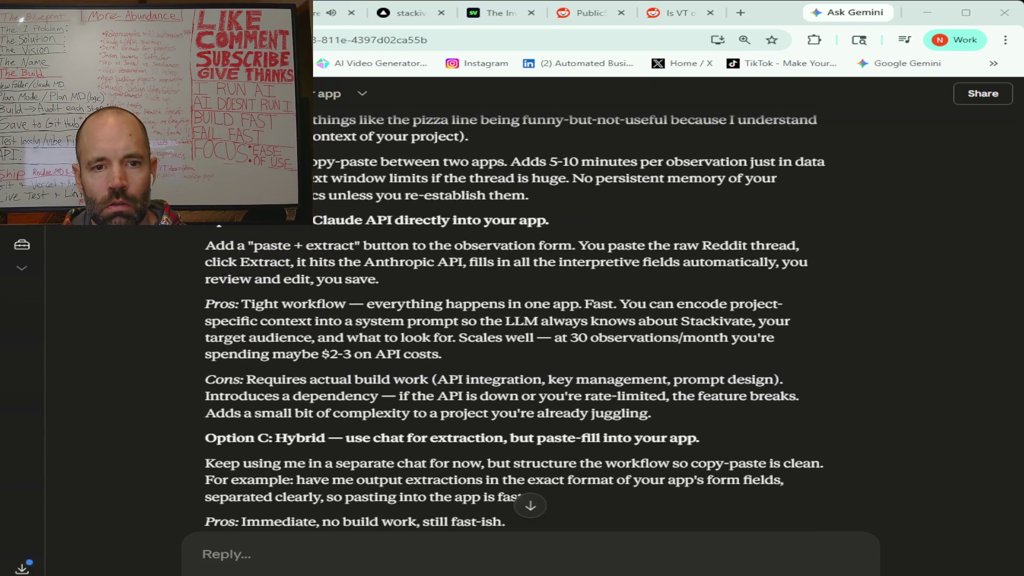
pyautogui.scroll(1, 512, 320)
pyautogui.scroll(-6, 517, 319)
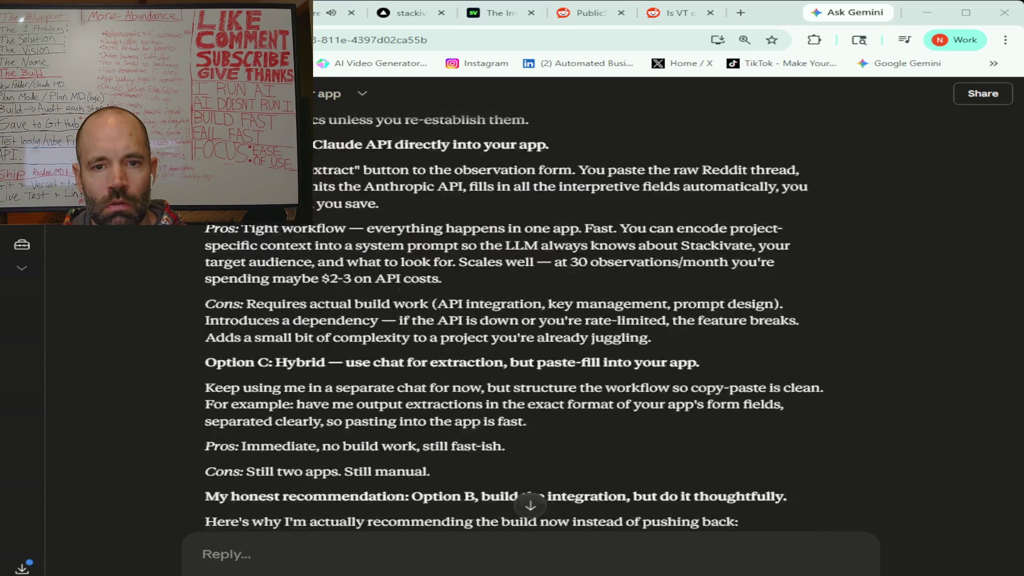
pyautogui.scroll(-1, 517, 320)
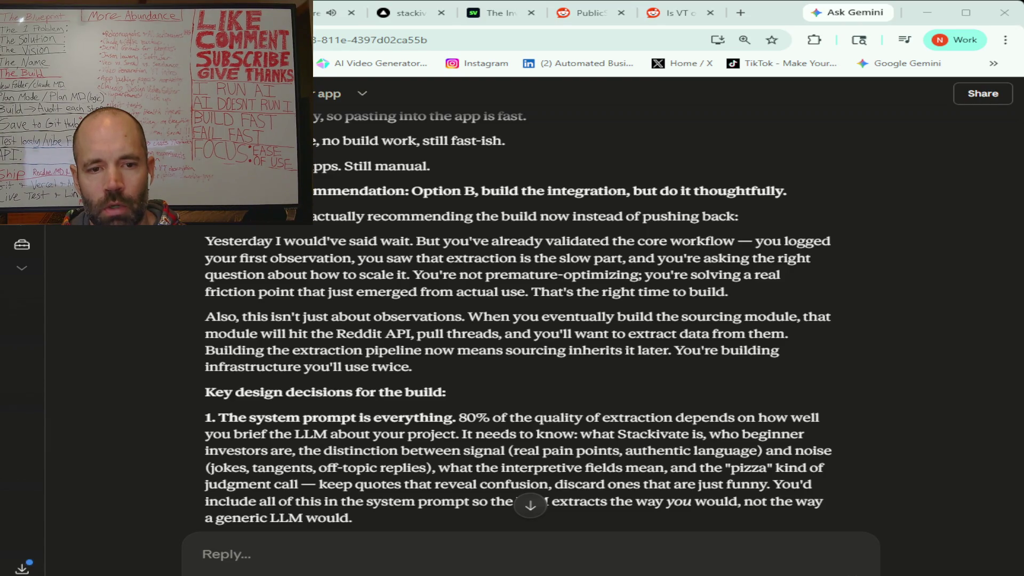
pyautogui.scroll(-3, 517, 320)
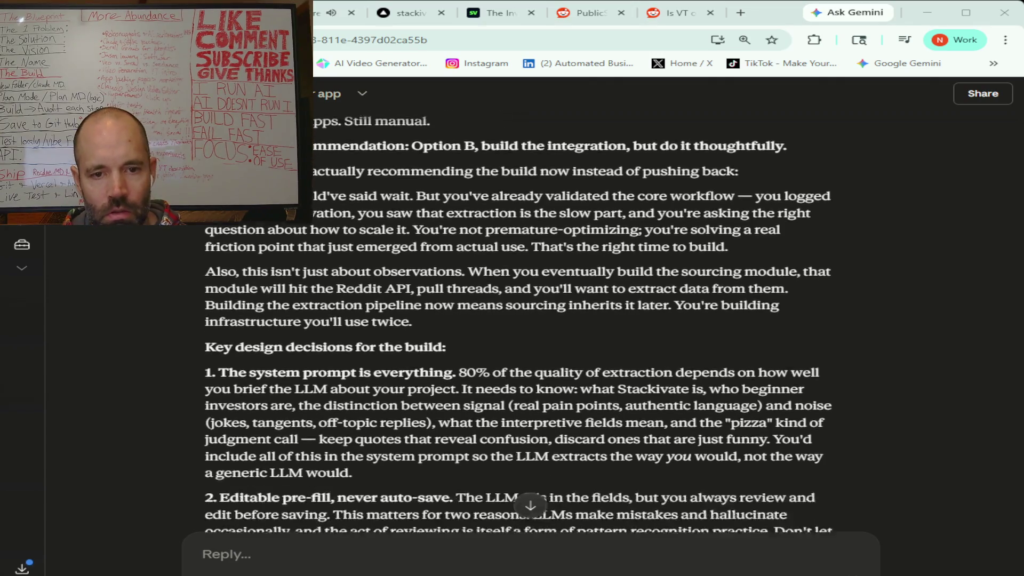
pyautogui.scroll(-1, 517, 320)
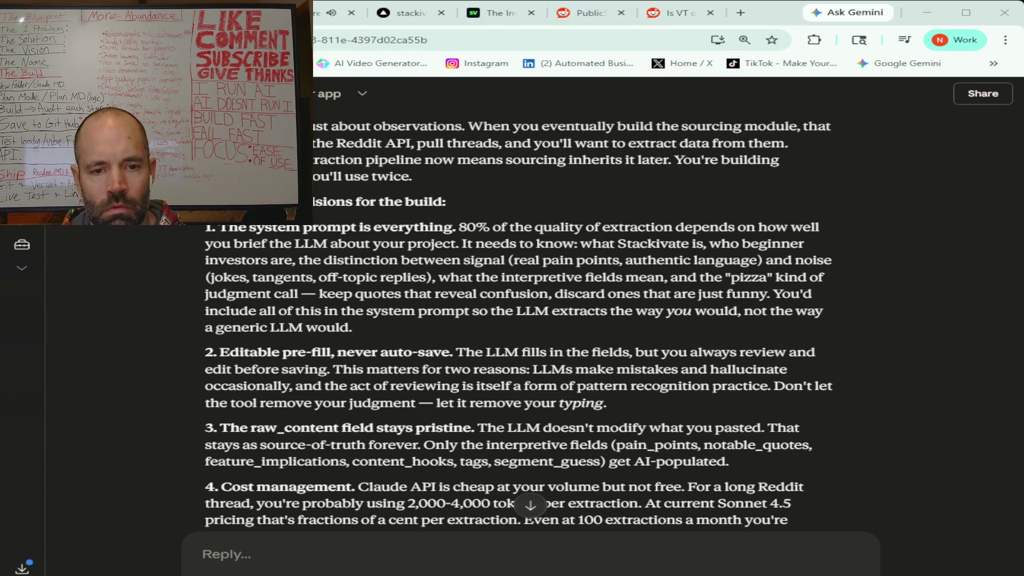
pyautogui.scroll(-2, 518, 320)
# Step: Read past points 4 and 5 and the concern section to 'Alright, here's the prompt for Claude Code'
pyautogui.scroll(-1, 517, 319)
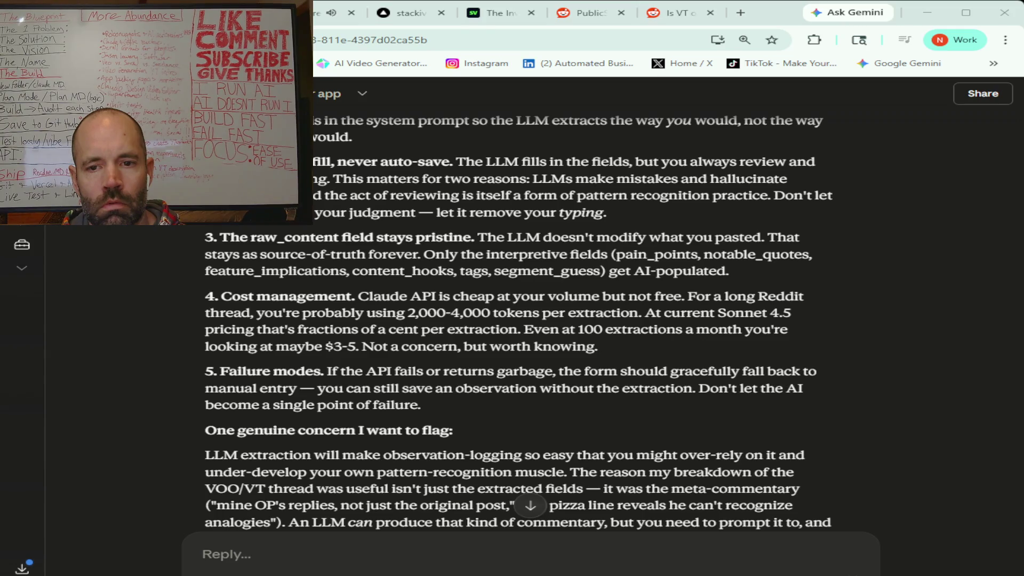
pyautogui.scroll(-3, 518, 320)
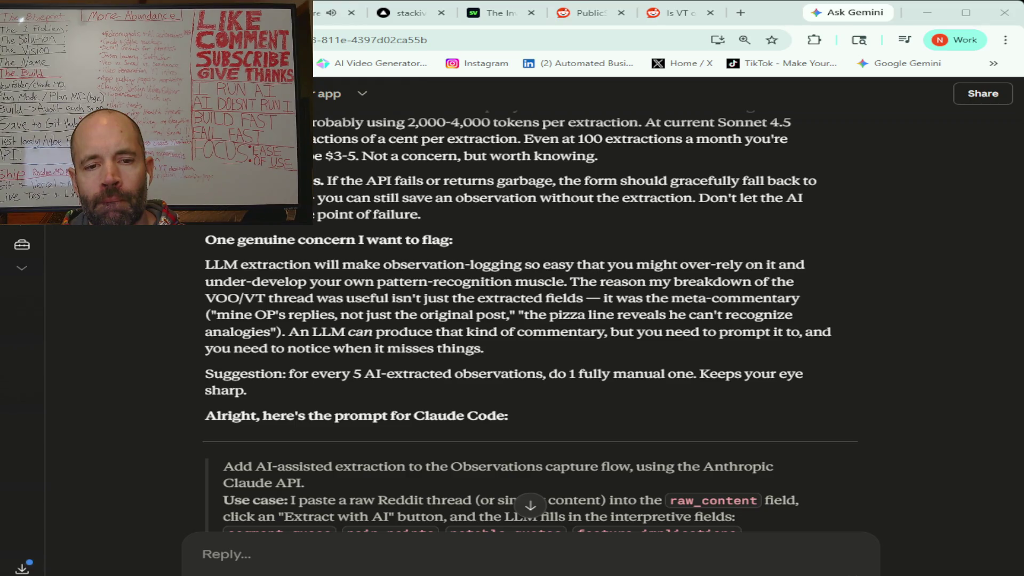
# Step: Read the full Claude Code prompt to the reply's end, then switch to the Pretzel music tab
pyautogui.scroll(-1, 530, 320)
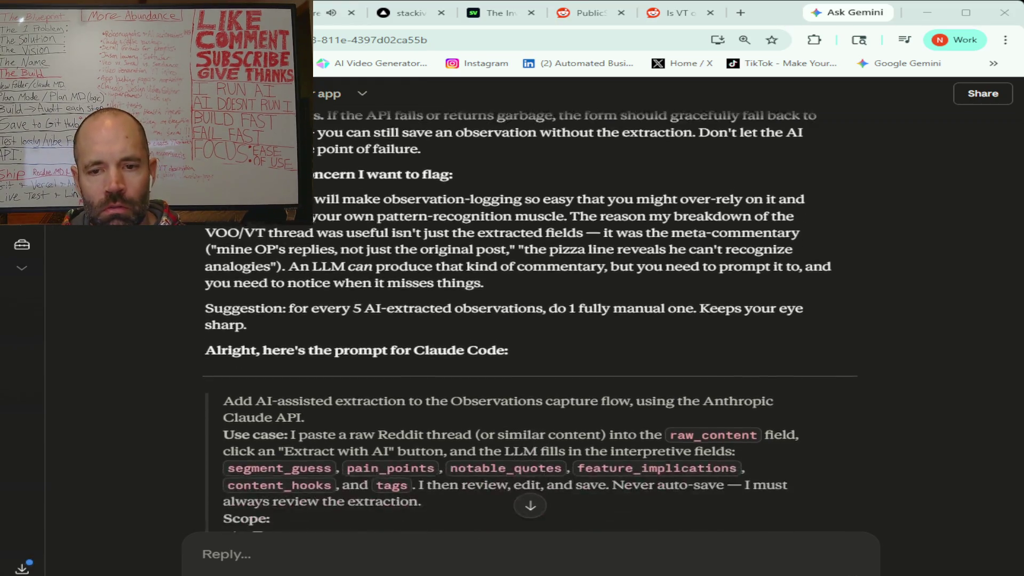
pyautogui.scroll(-2, 531, 320)
pyautogui.scroll(-4, 530, 320)
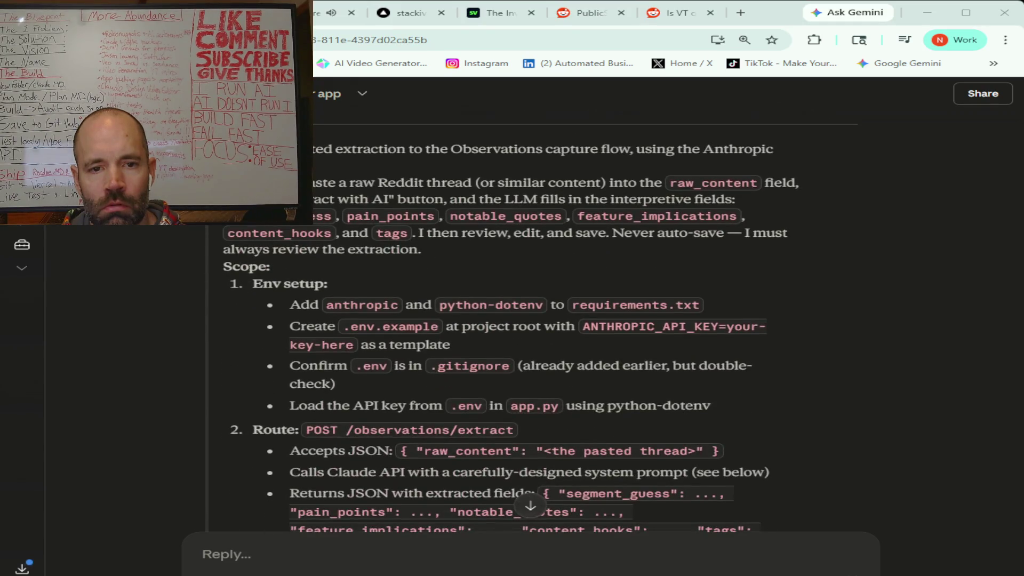
pyautogui.scroll(-6, 531, 320)
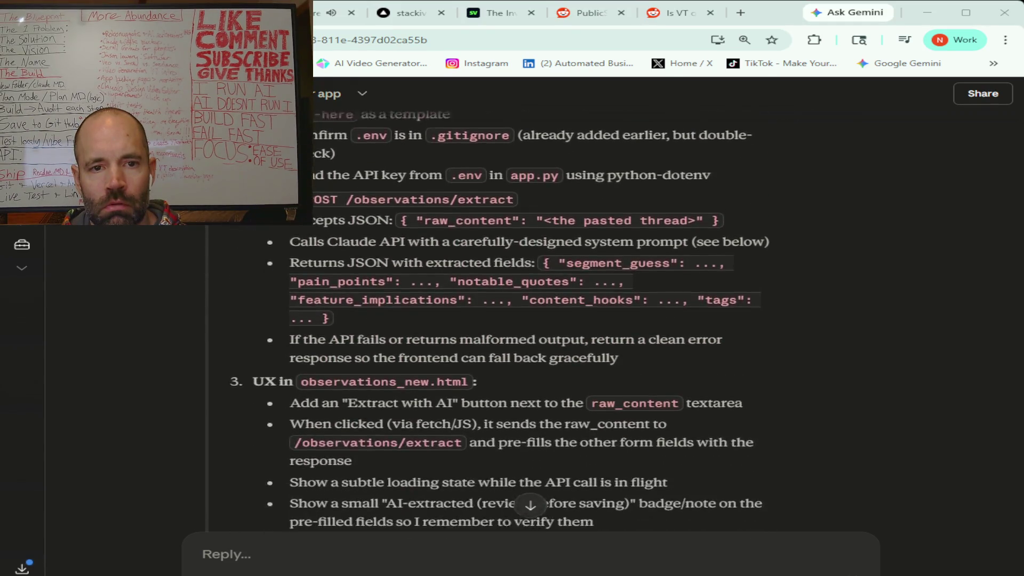
pyautogui.scroll(-3, 531, 320)
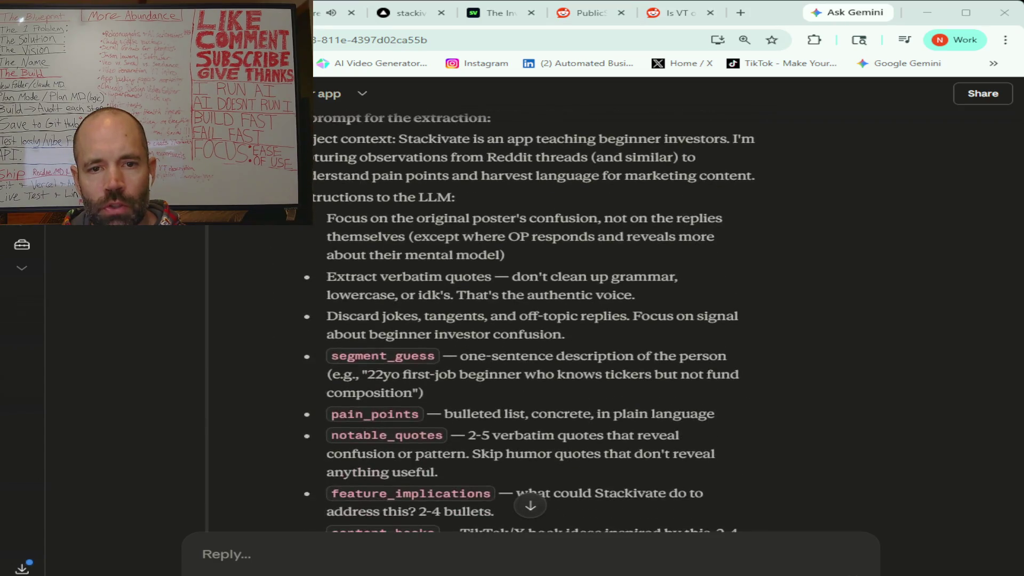
pyautogui.scroll(-7, 531, 319)
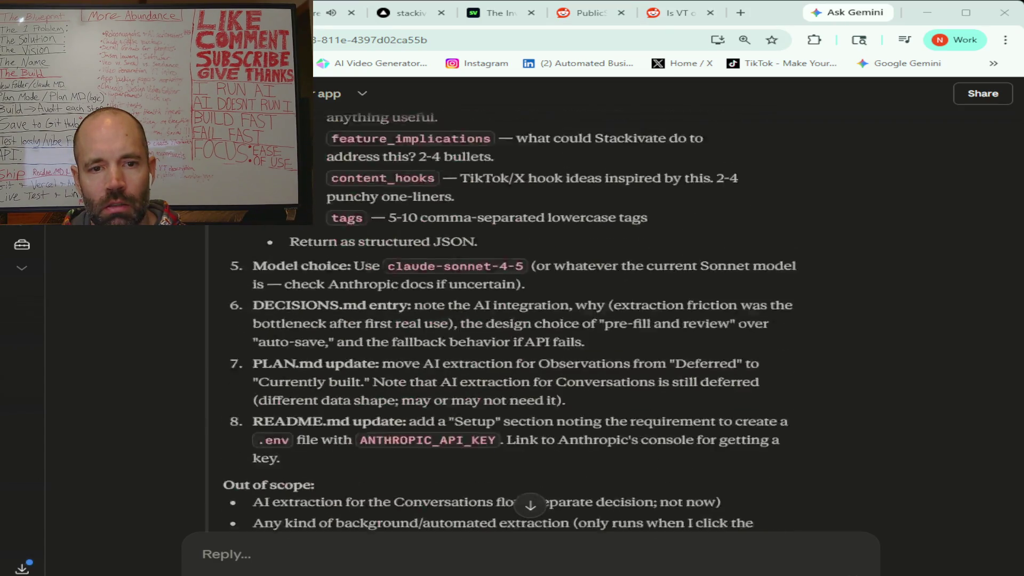
pyautogui.scroll(-5, 531, 320)
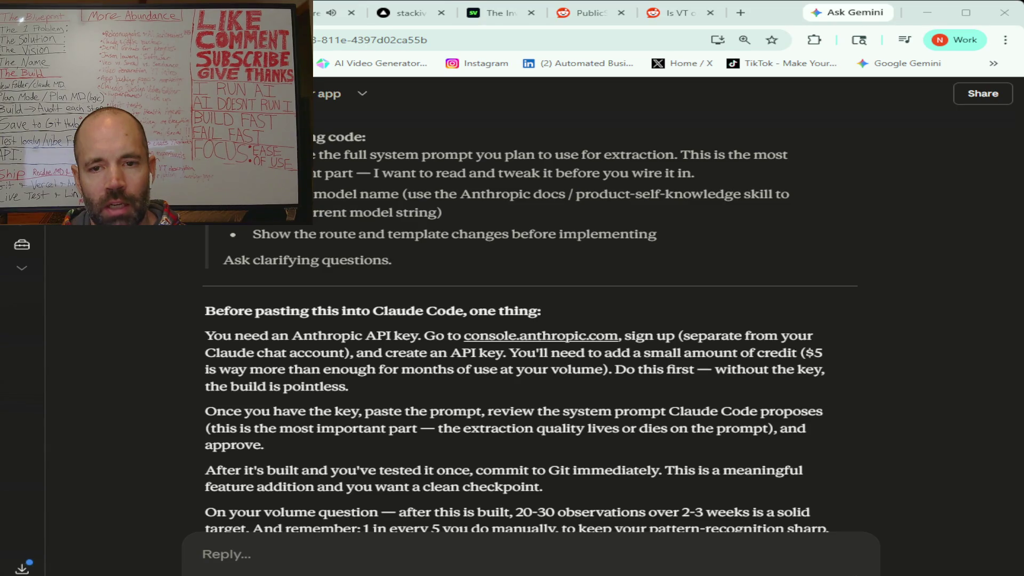
pyautogui.scroll(-3, 530, 320)
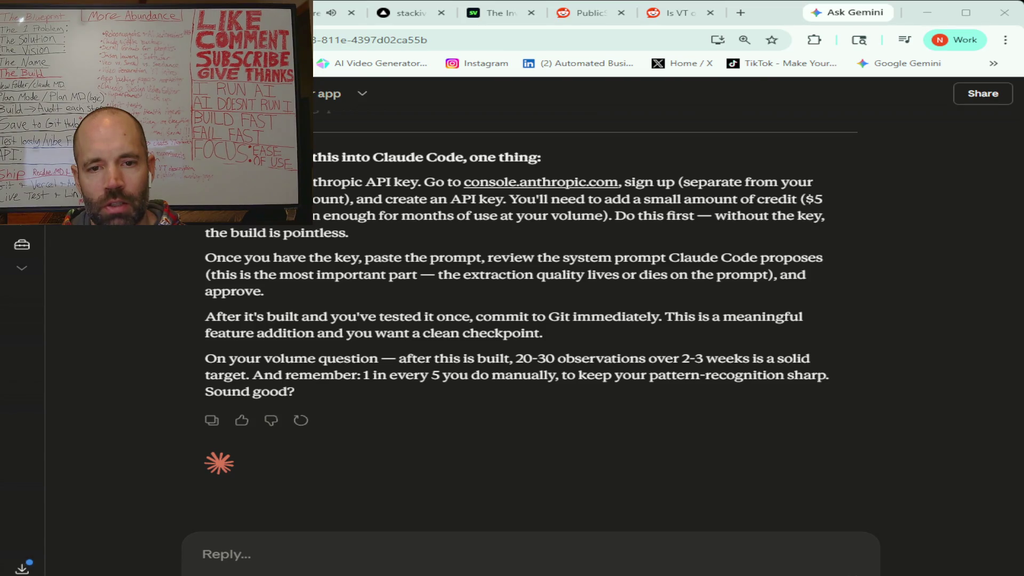
pyautogui.click(319, 555)
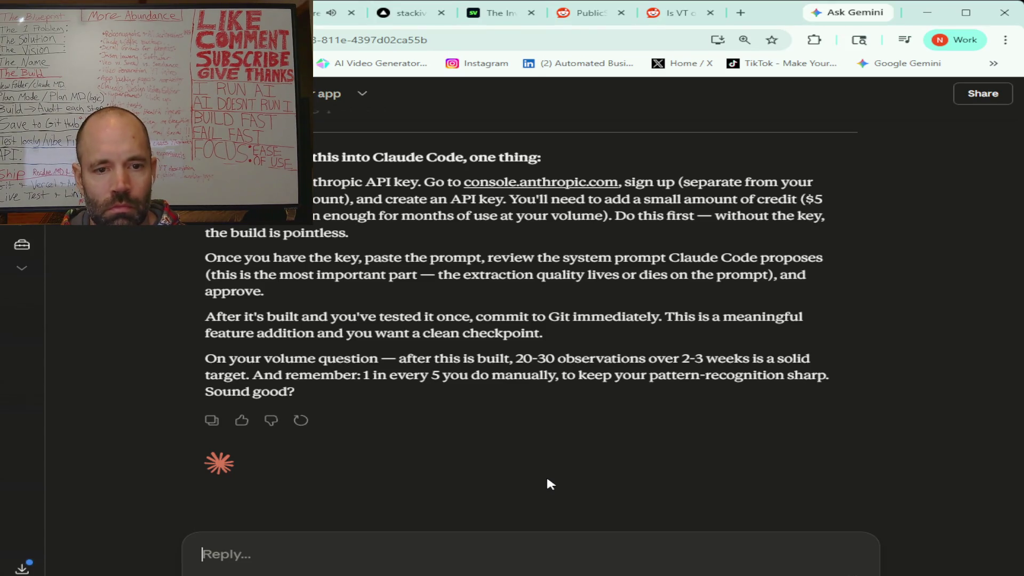
pyautogui.click(341, 12)
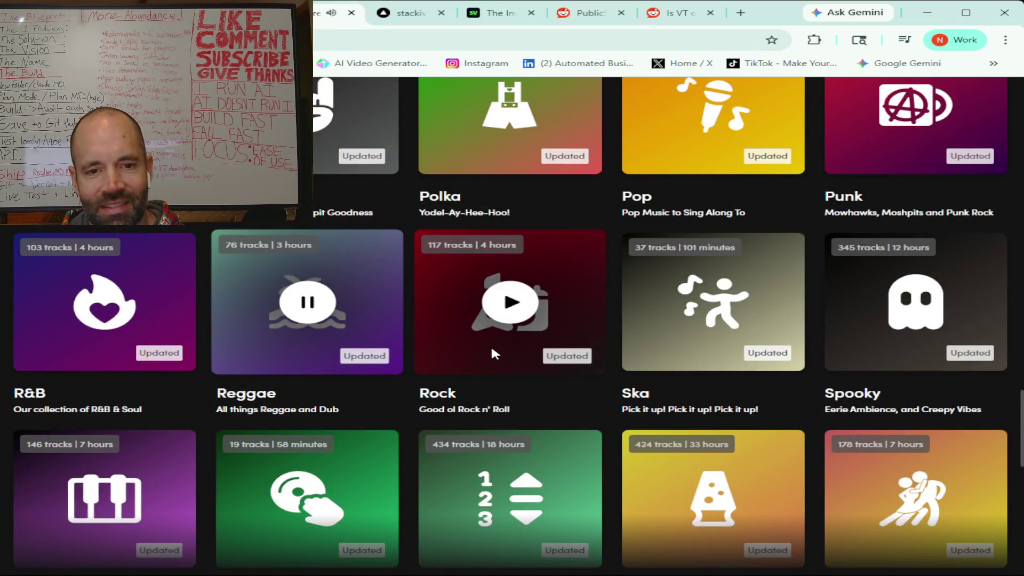
# Step: Play Pretzel's VHS playlist from the genre grid and cycle back to the Claude chat tab
pyautogui.scroll(-6, 491, 349)
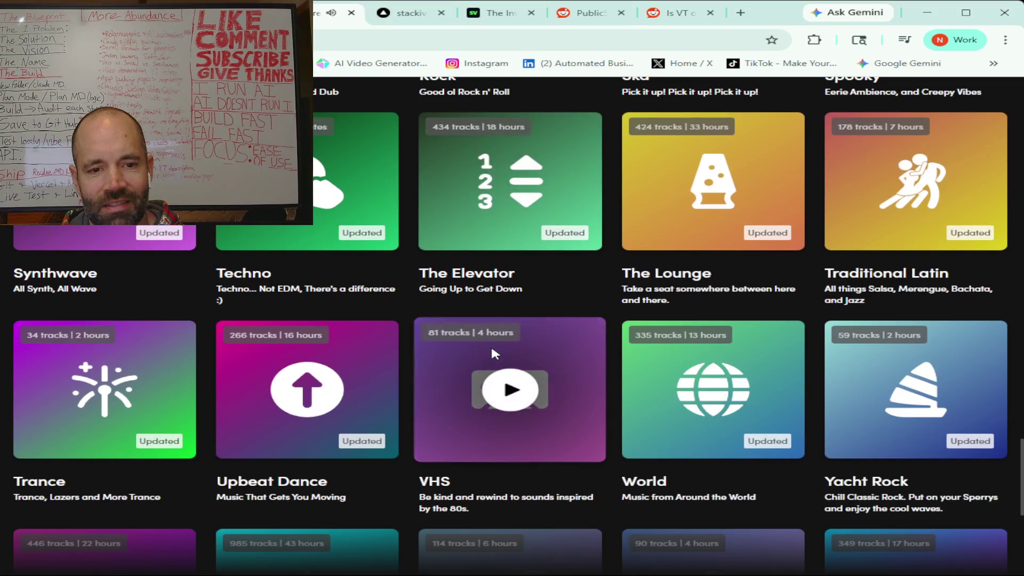
pyautogui.scroll(-2, 491, 343)
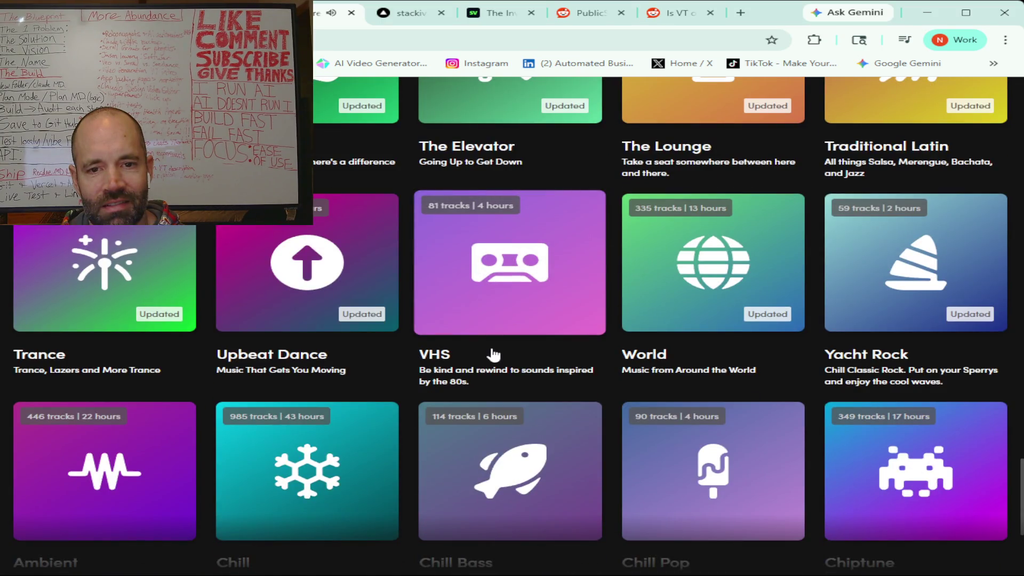
pyautogui.scroll(-2, 491, 349)
pyautogui.scroll(-1, 490, 343)
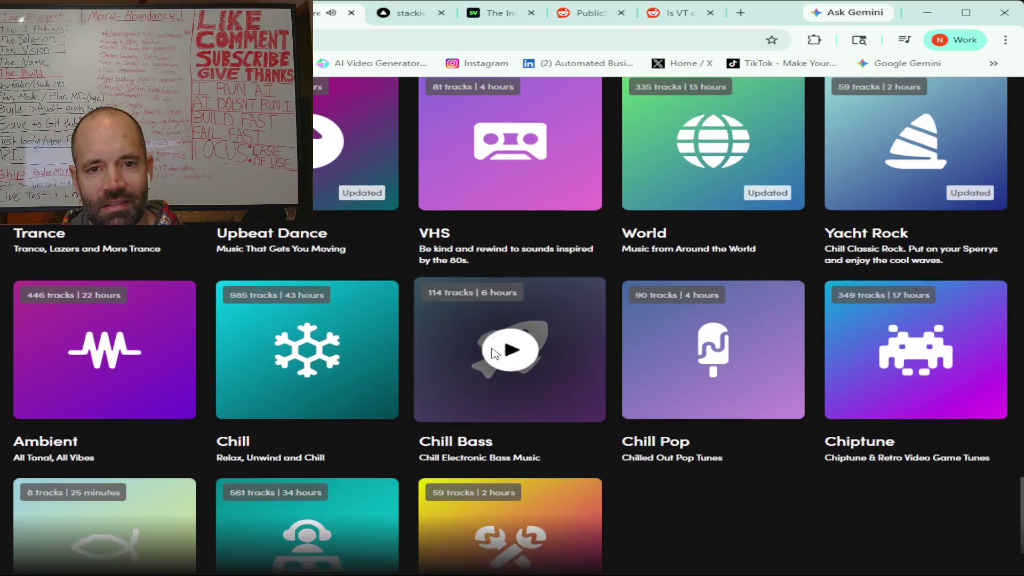
pyautogui.scroll(2, 476, 276)
pyautogui.click(474, 271)
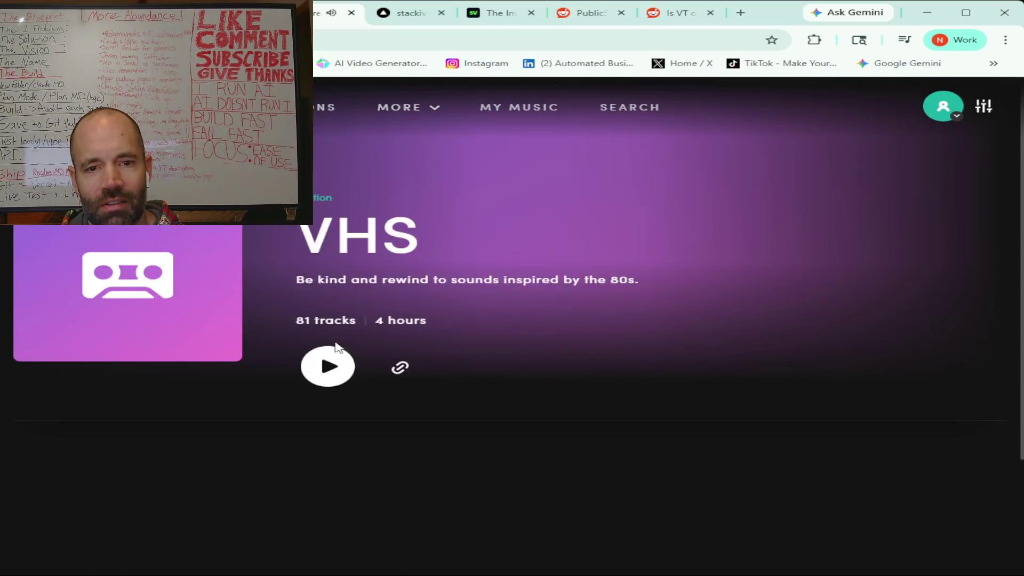
pyautogui.click(326, 365)
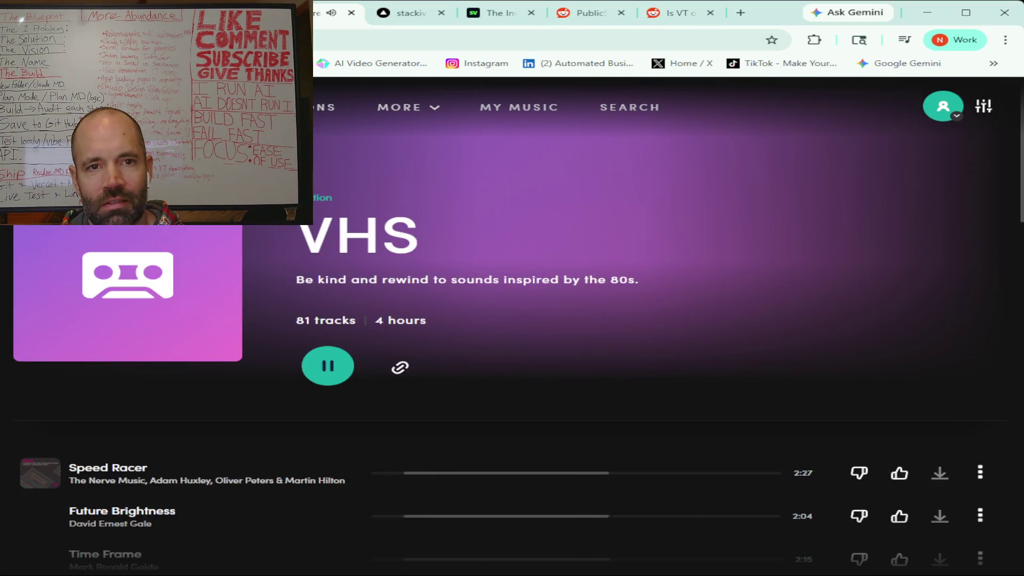
pyautogui.hotkey('ctrl', 'Tab')
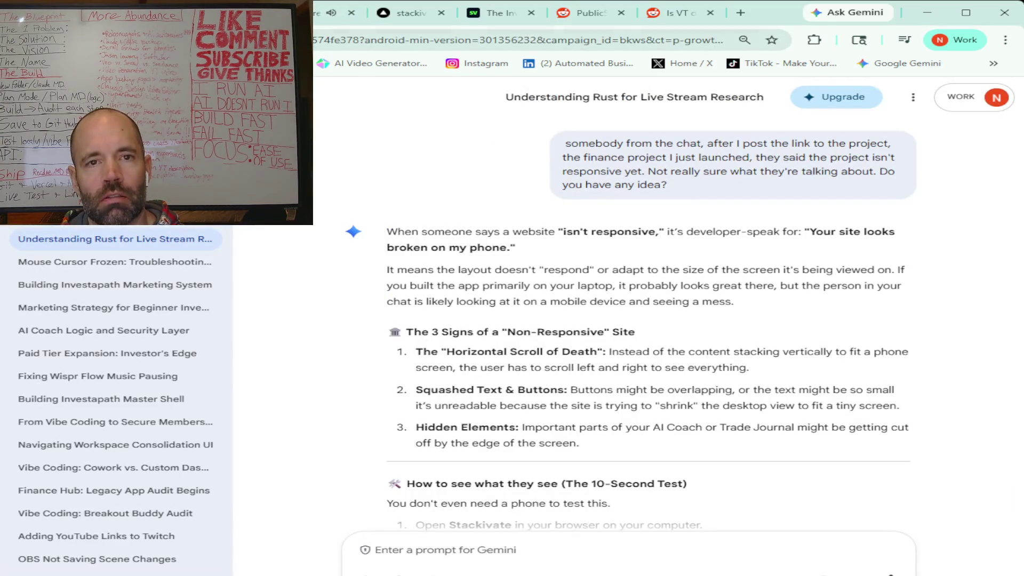
pyautogui.hotkey('ctrl', 'Tab')
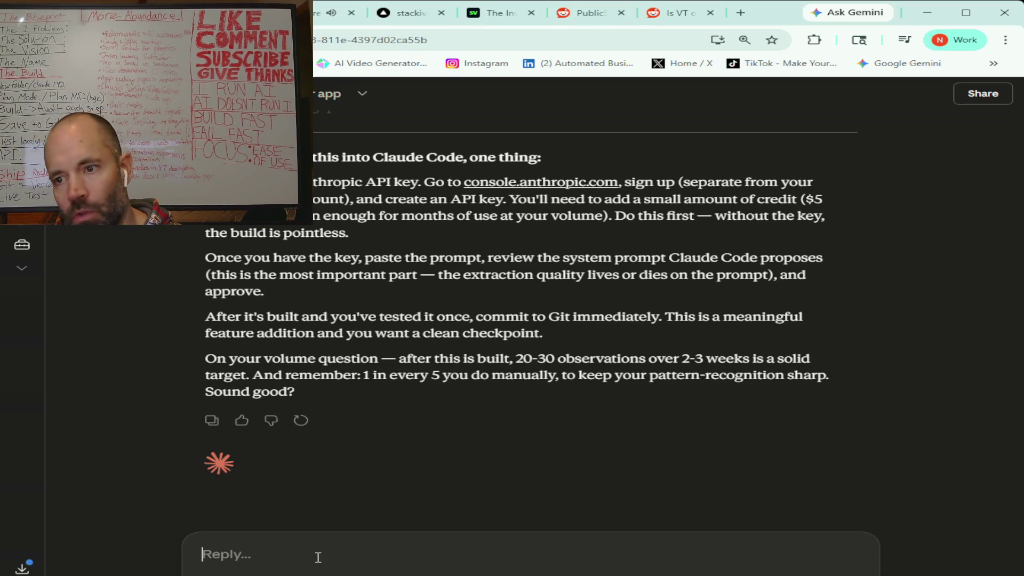
# Step: Ask Claude whether this chat or the API extracts better, and whether building the integration now pays off long-term
pyautogui.write('few quick questions for you before I do this')
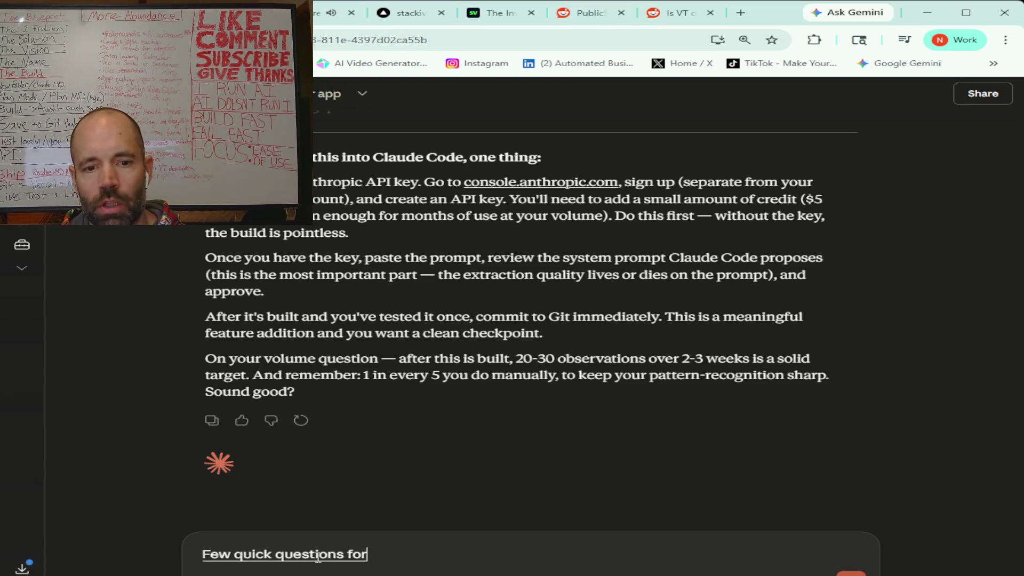
pyautogui.write(' so')
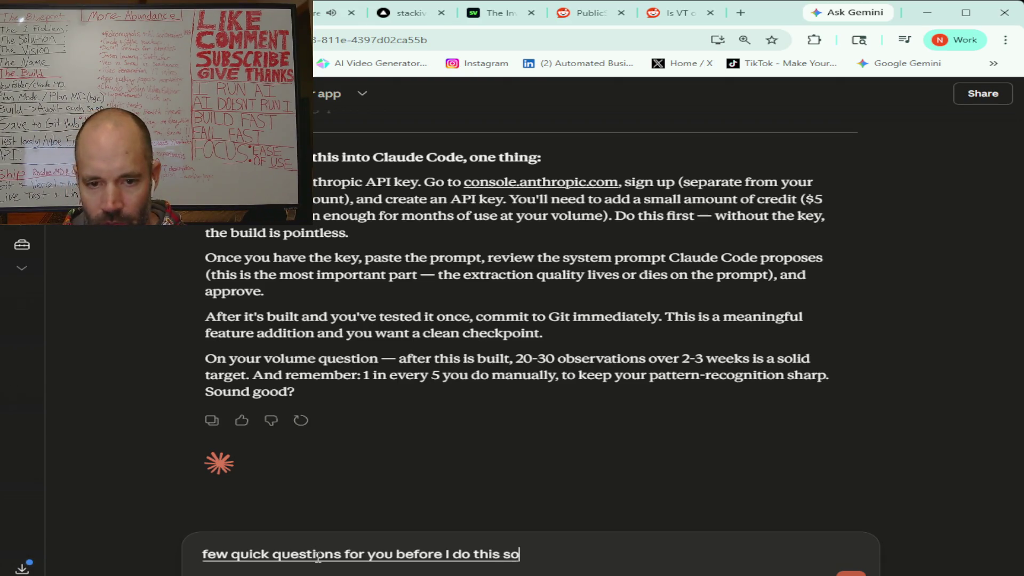
pyautogui.write(' essentially this chat we got right')
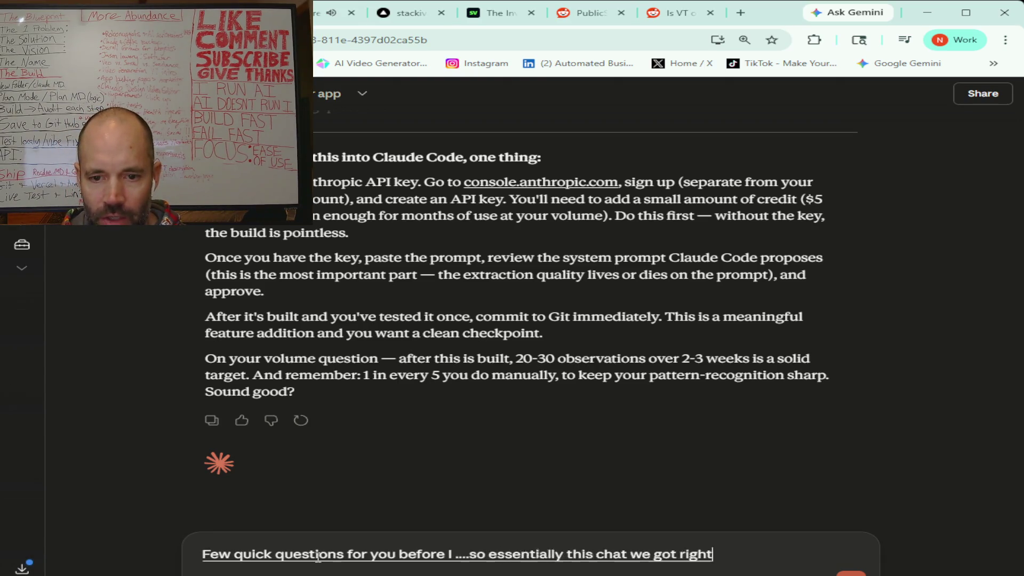
pyautogui.write(' now has some good context you did a really good job')
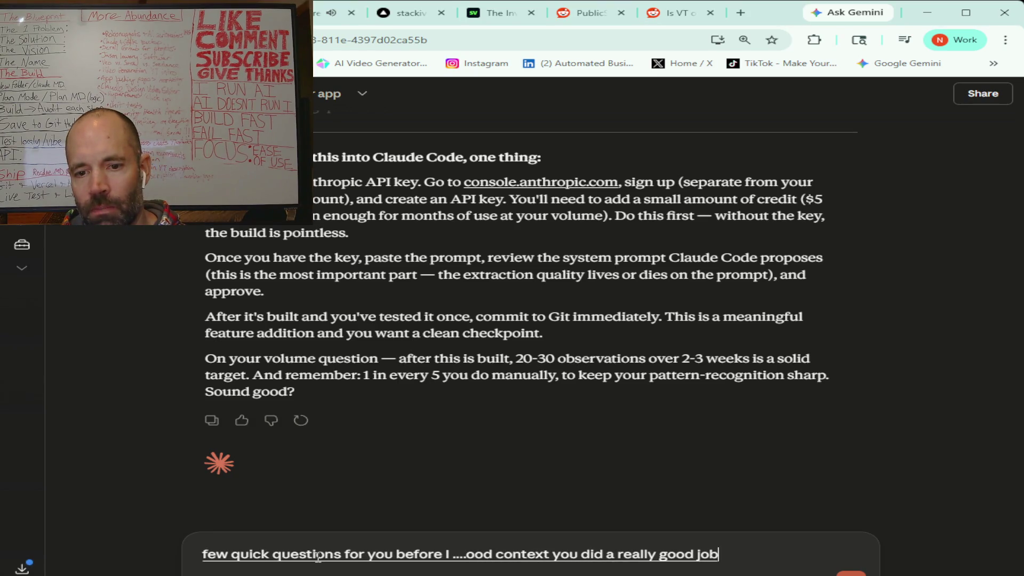
pyautogui.write(" at breaking that down you're telling me")
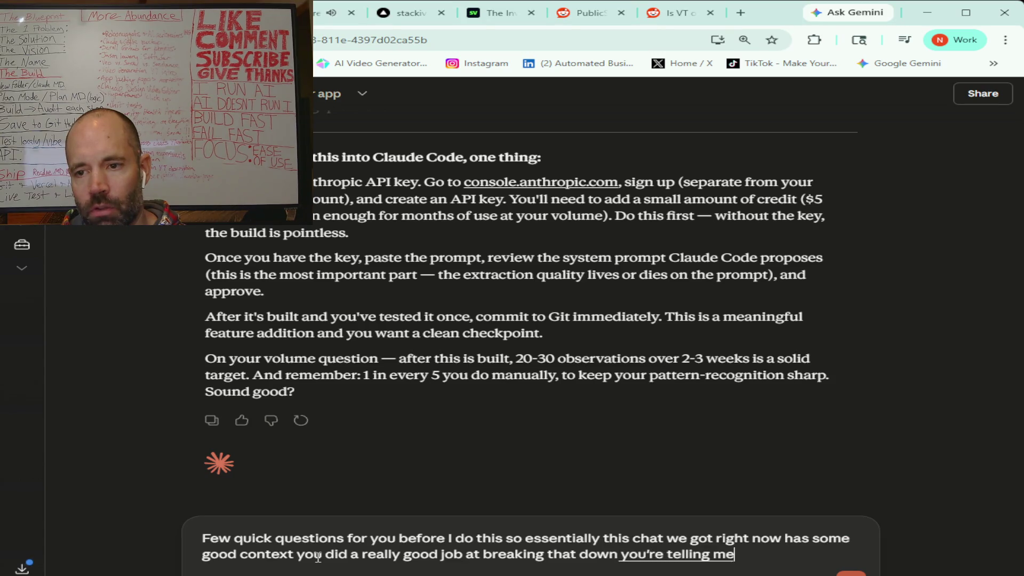
pyautogui.write(' after like')
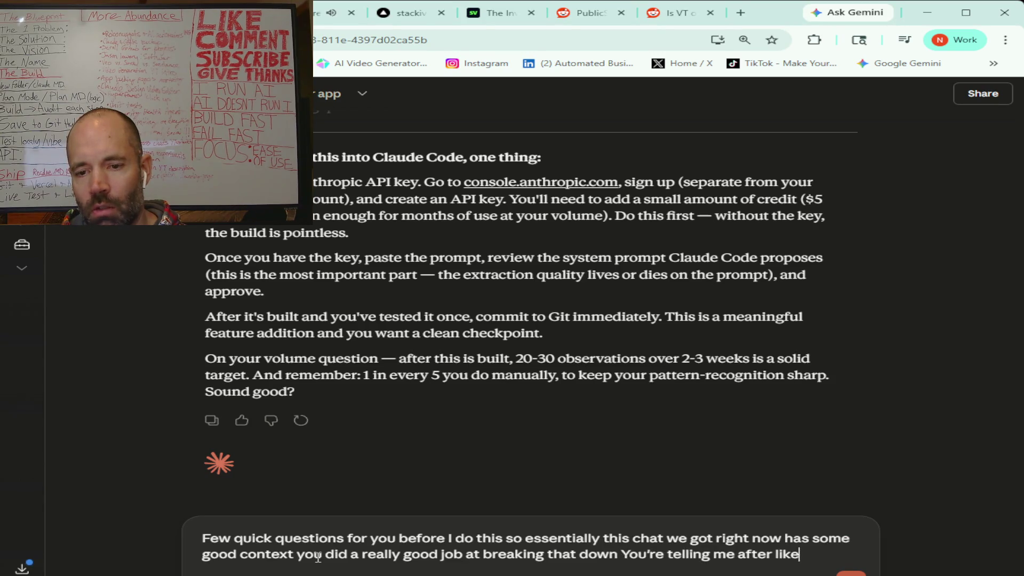
pyautogui.write(" I don't know what were you saying like")
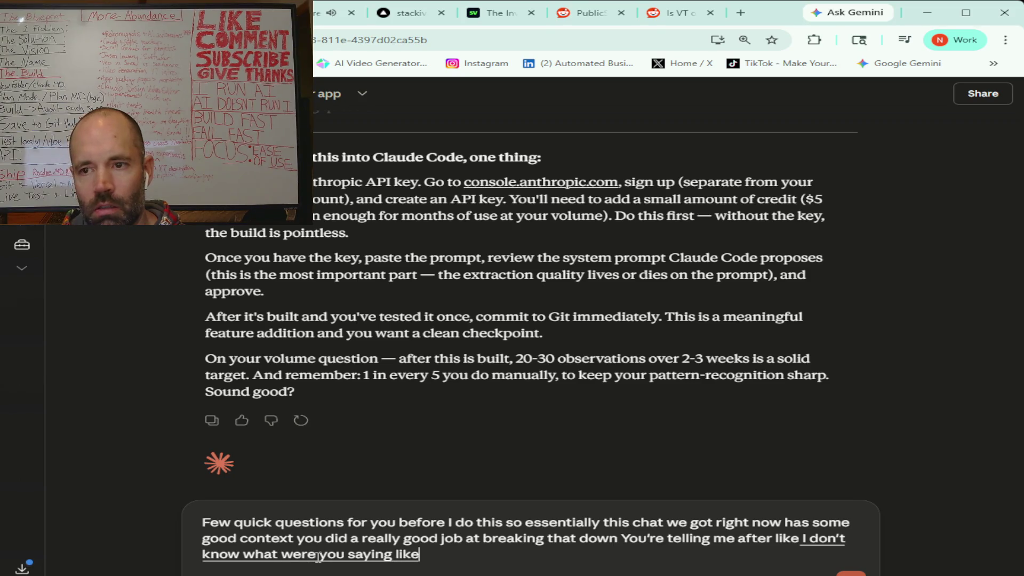
pyautogui.write(' fifty conversations')
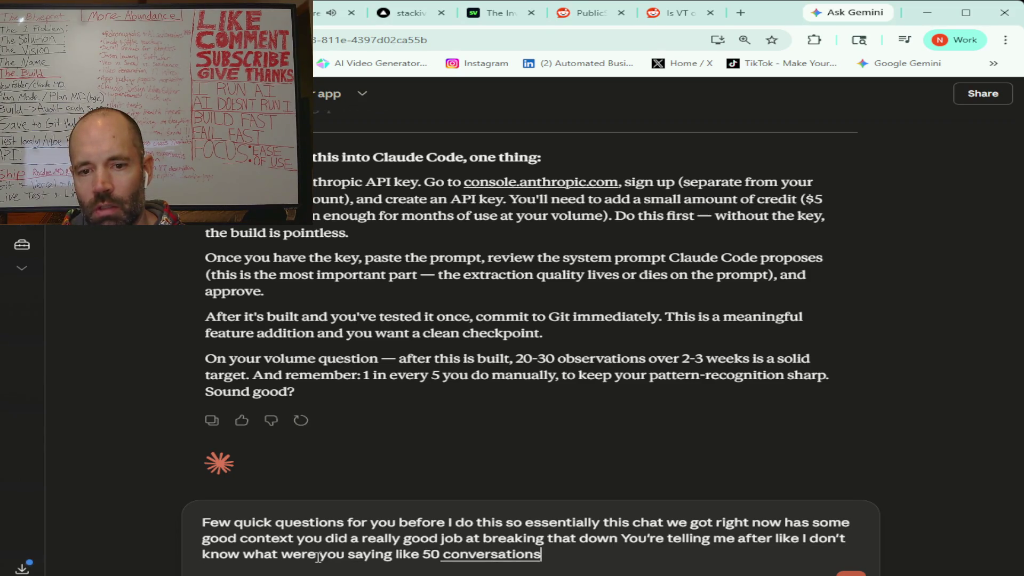
pyautogui.write(" it's gonna be like diminishing returns it's not gonna be much of")
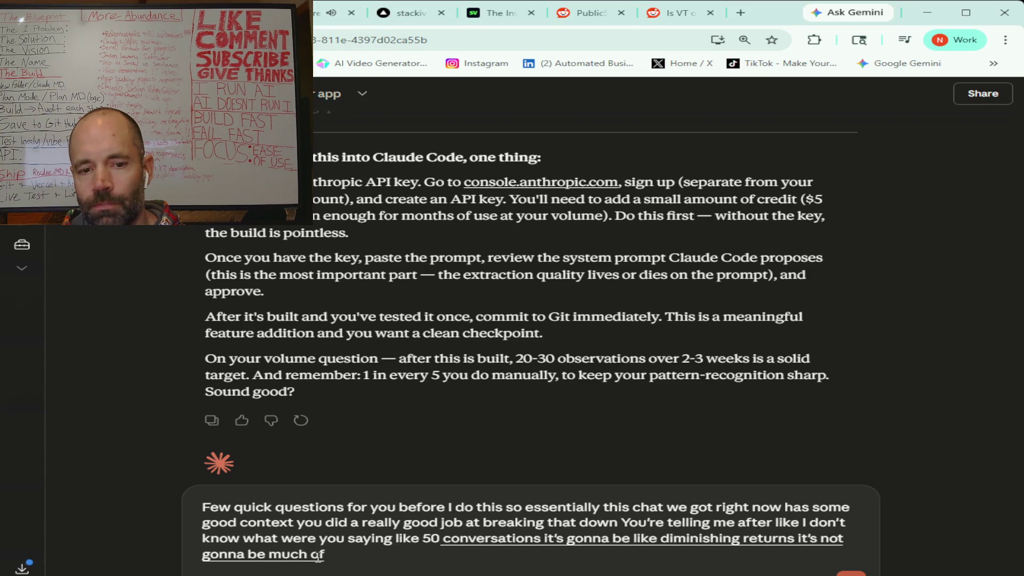
pyautogui.write(' anything new')
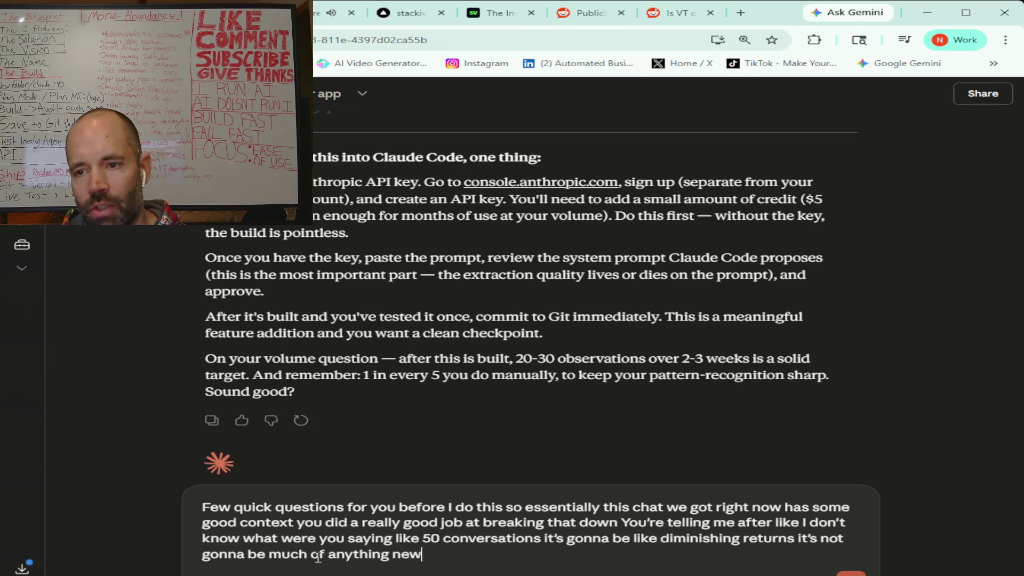
pyautogui.write(' so basically')
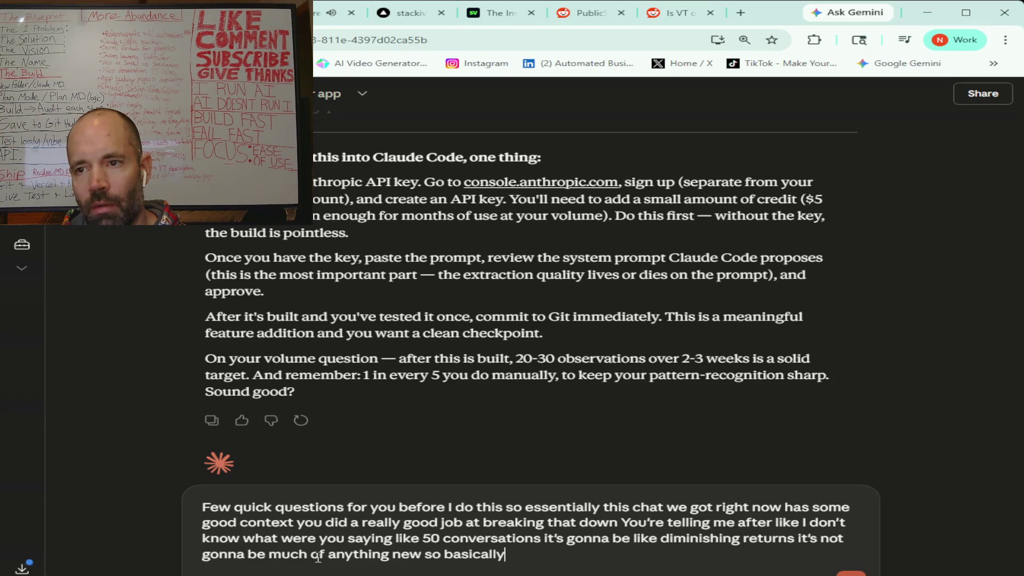
pyautogui.write(' you know I I plan on W')
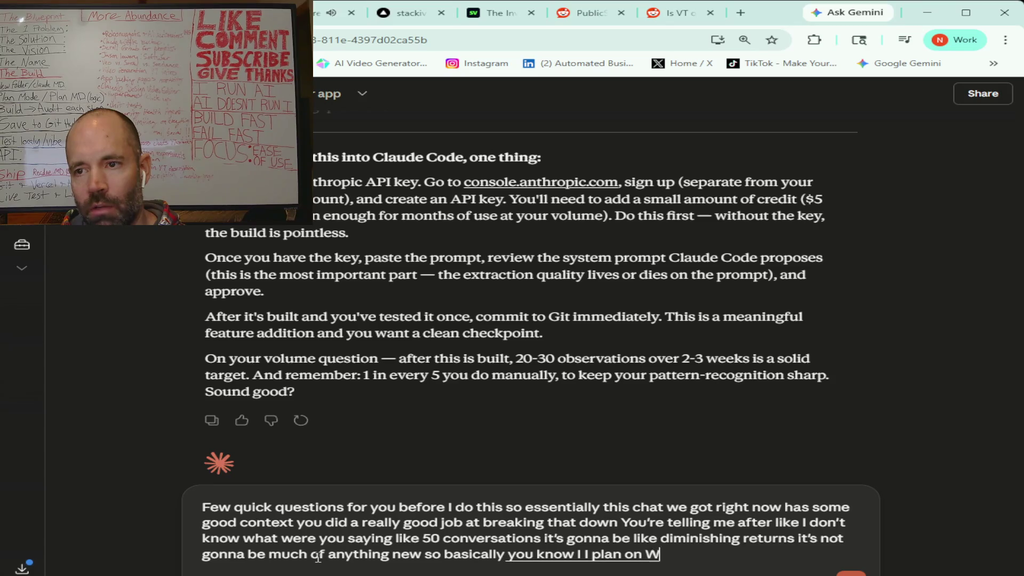
pyautogui.write('iring in claude for an API into this project')
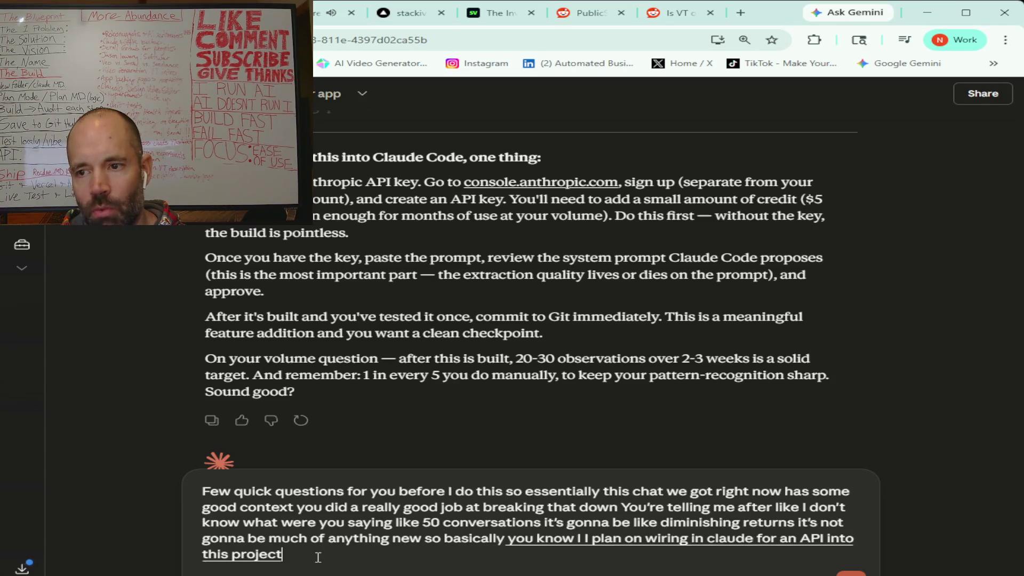
pyautogui.write(' anyway')
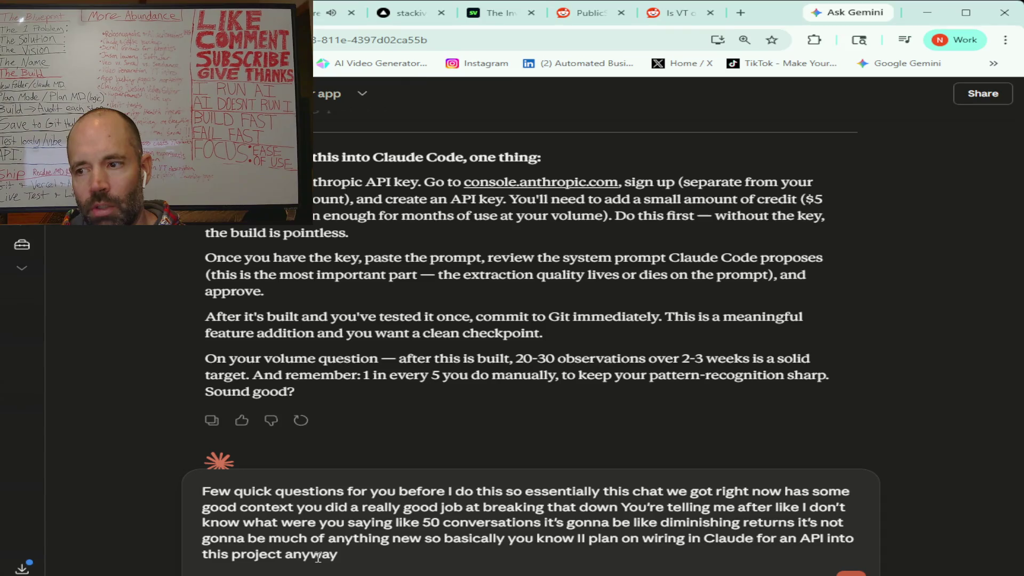
pyautogui.write(' So maybe doing it now is kind of')
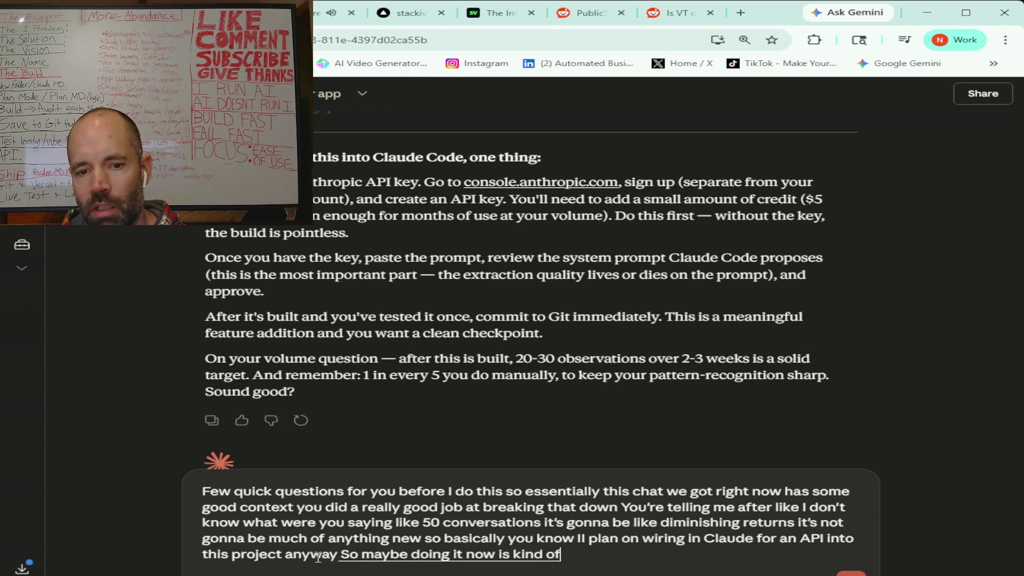
pyautogui.write(' a good idea but')
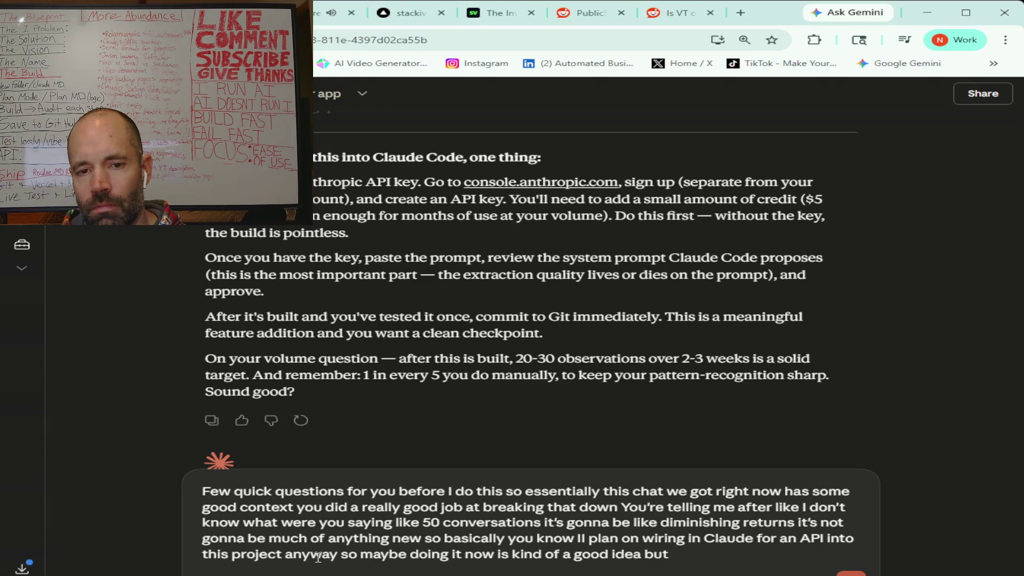
pyautogui.write(' umm')
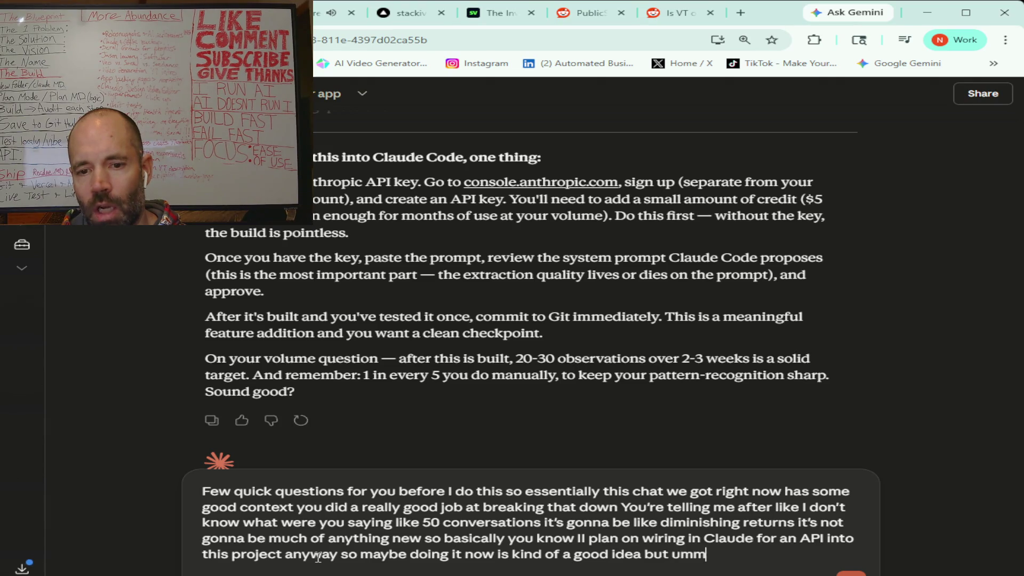
pyautogui.write(" i'm wondering")
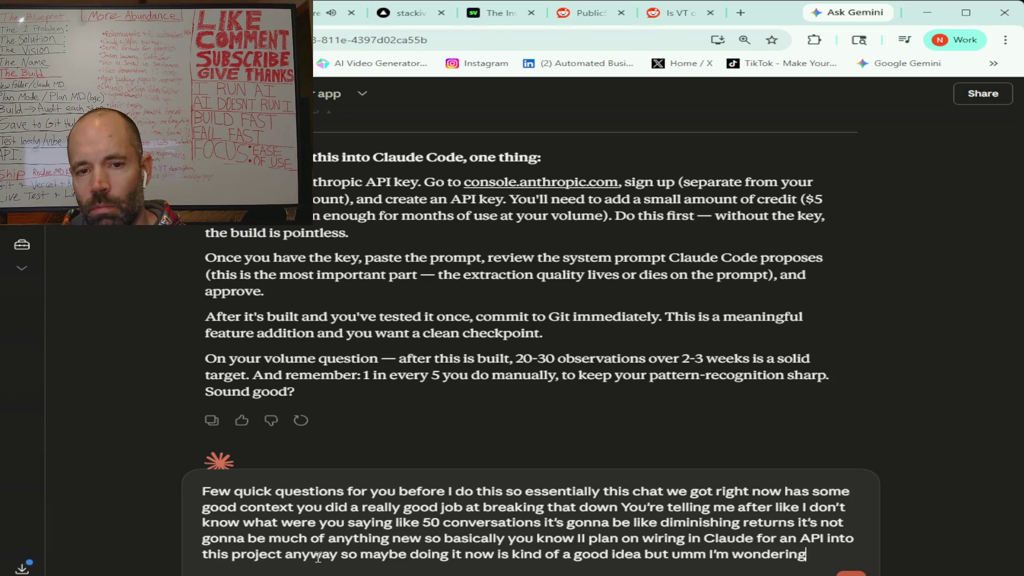
pyautogui.write(' based on the context that this')
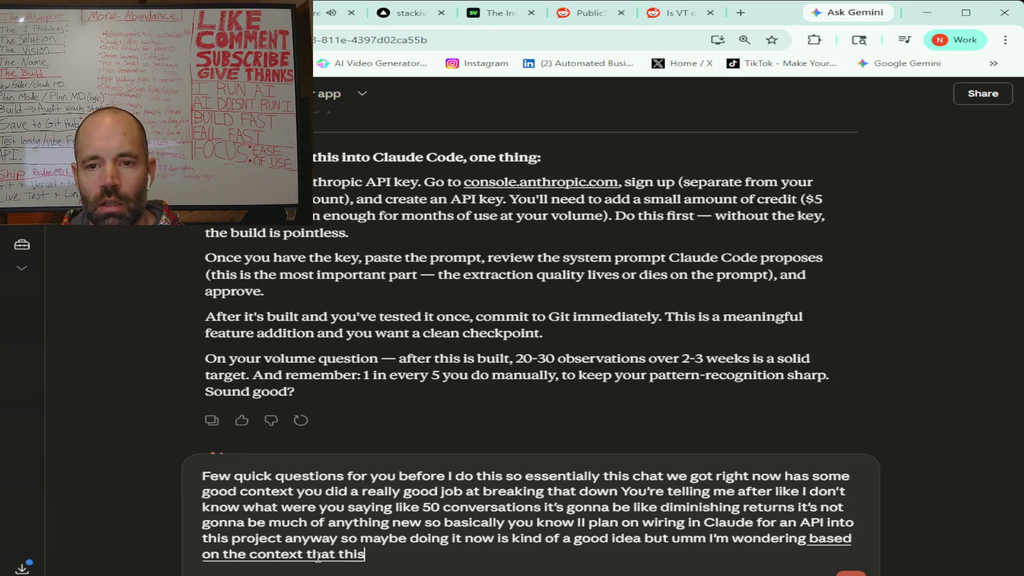
pyautogui.write(' chat already has')
pyautogui.write(' do you think I would get better outputs')
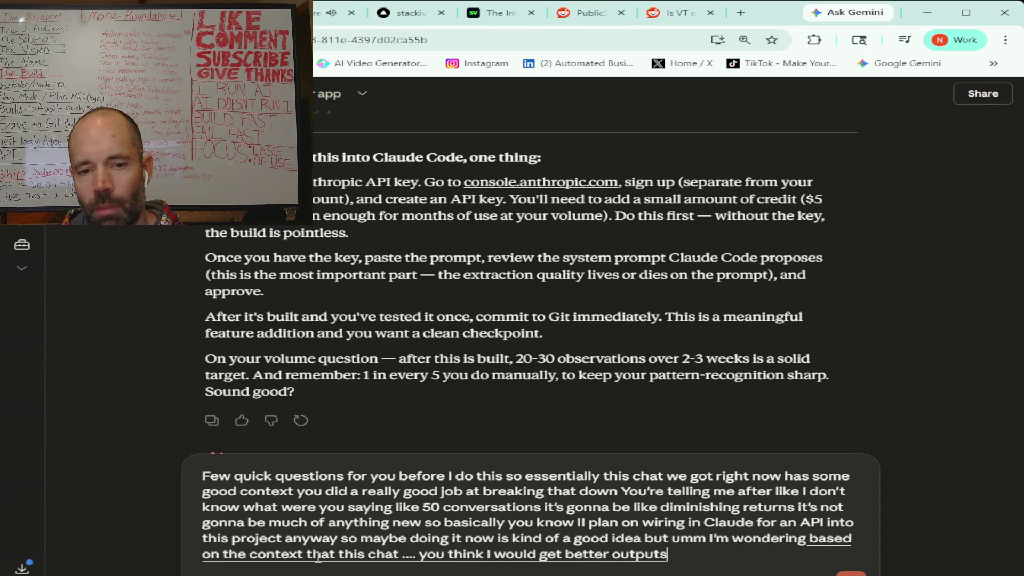
pyautogui.write(' by copying and pasting')
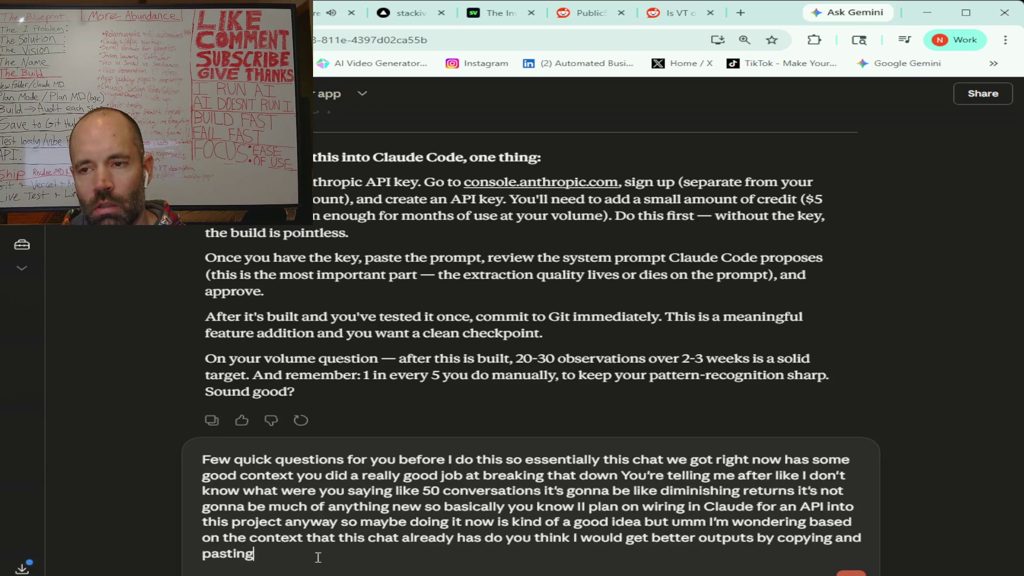
pyautogui.write(' the conversation to you and having')
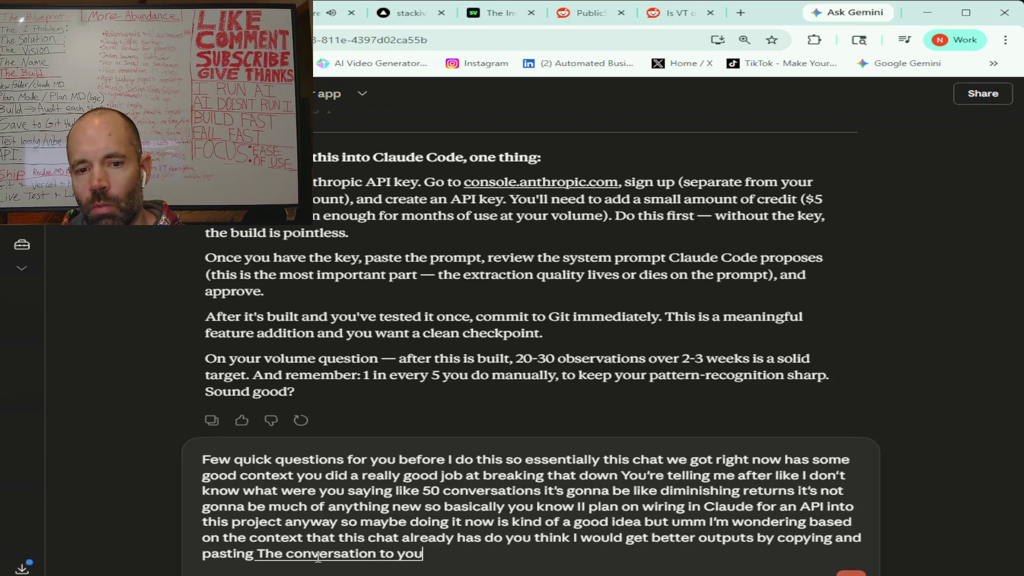
pyautogui.write(' you break it down or do you think')
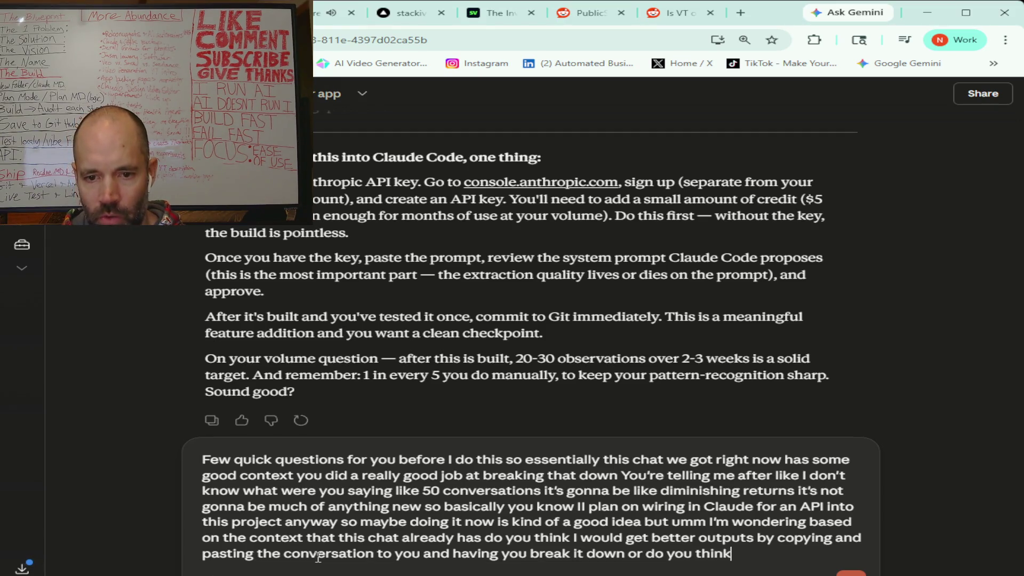
pyautogui.write(' It would be better')
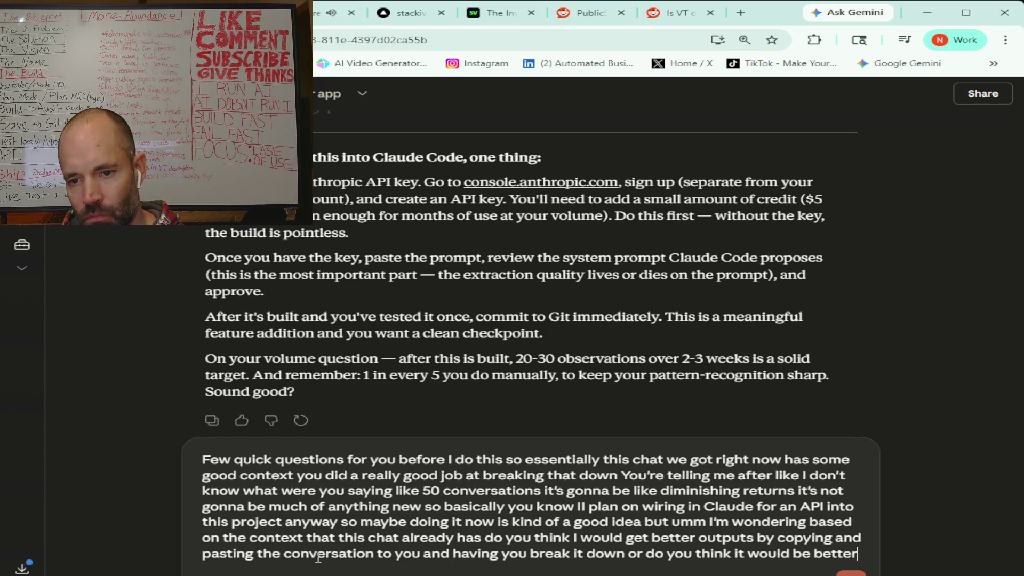
pyautogui.write(' outputs')
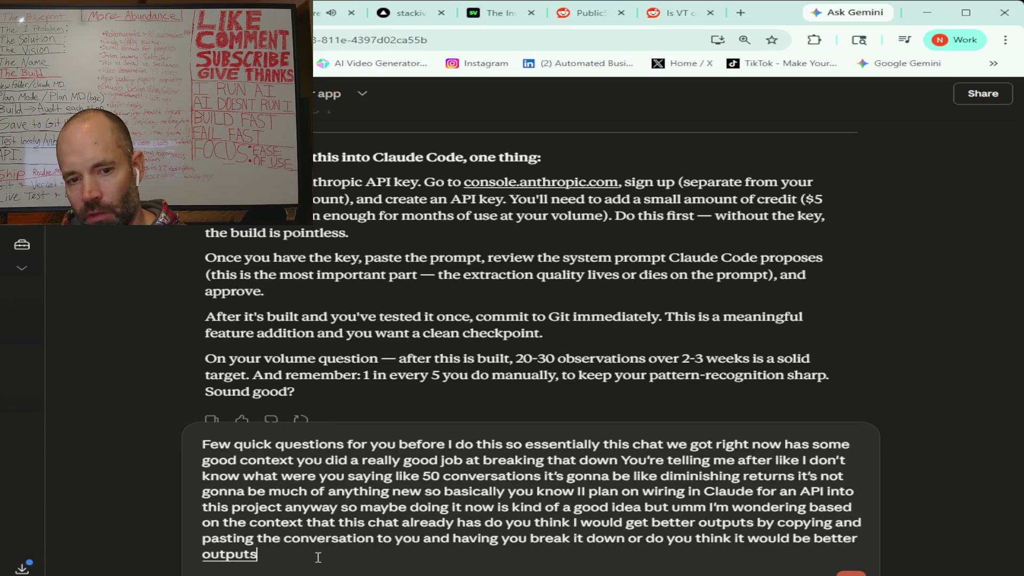
pyautogui.write(' if I gave')
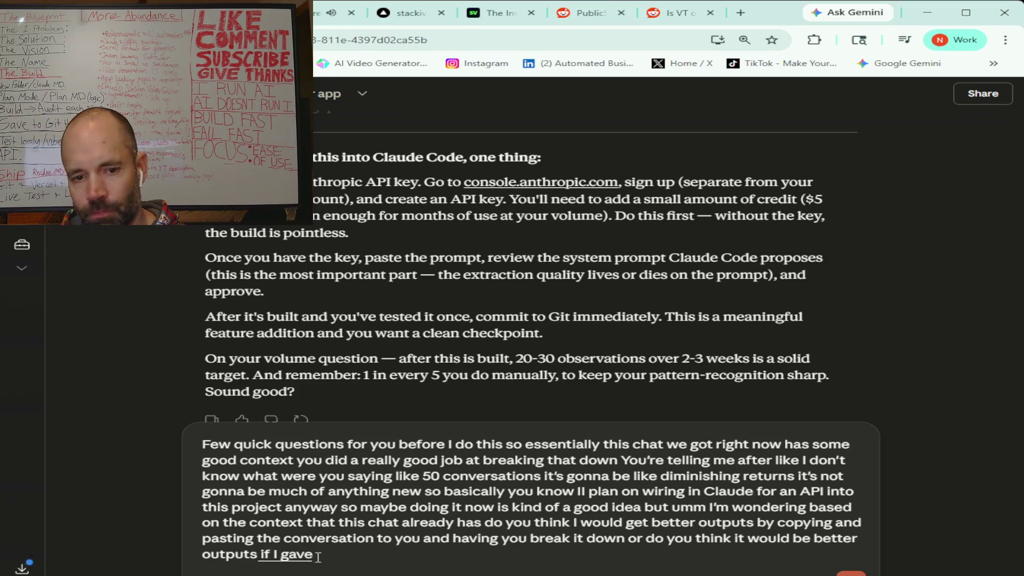
pyautogui.write(' CLA or I mean the')
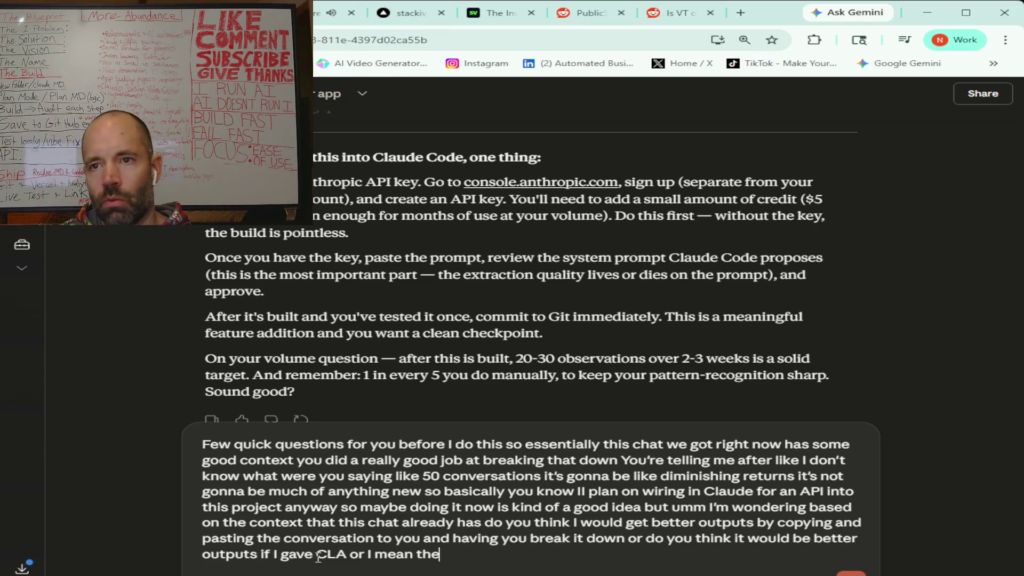
pyautogui.write(' the API through the through')
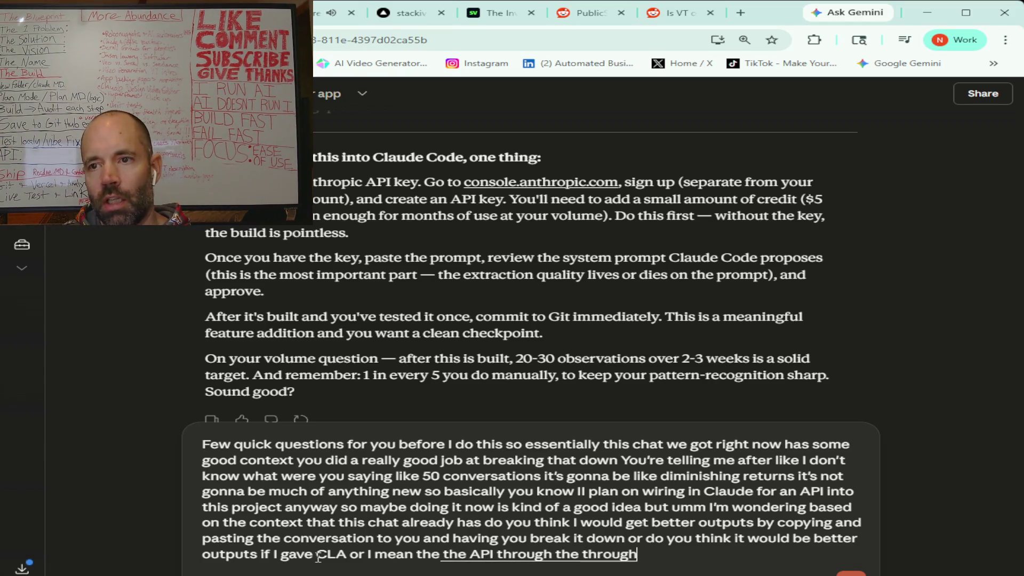
pyautogui.write(" the site through the dashboard for marketing that i'm building")
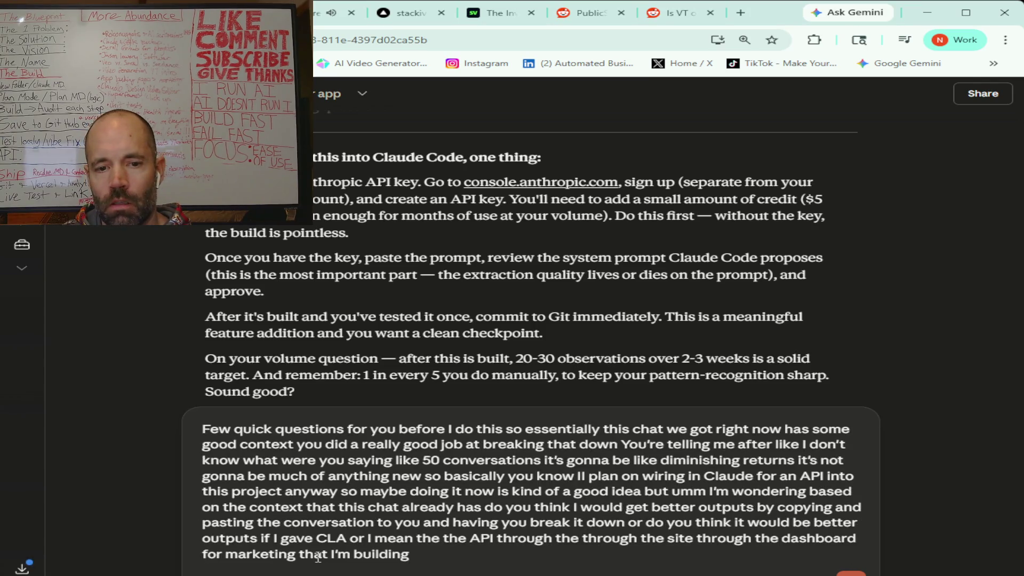
pyautogui.write(' the')
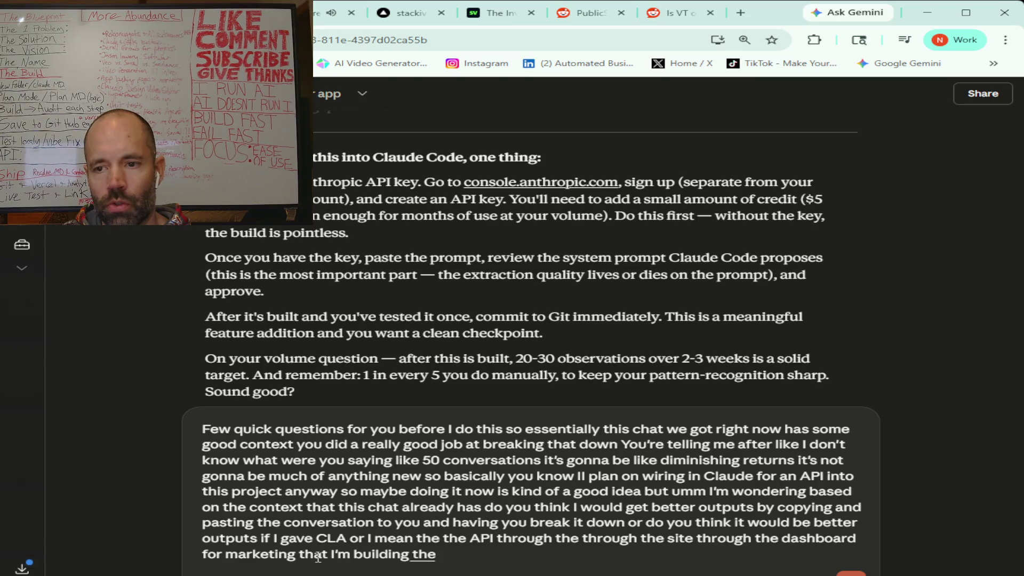
pyautogui.write(' the rules to like break it down')
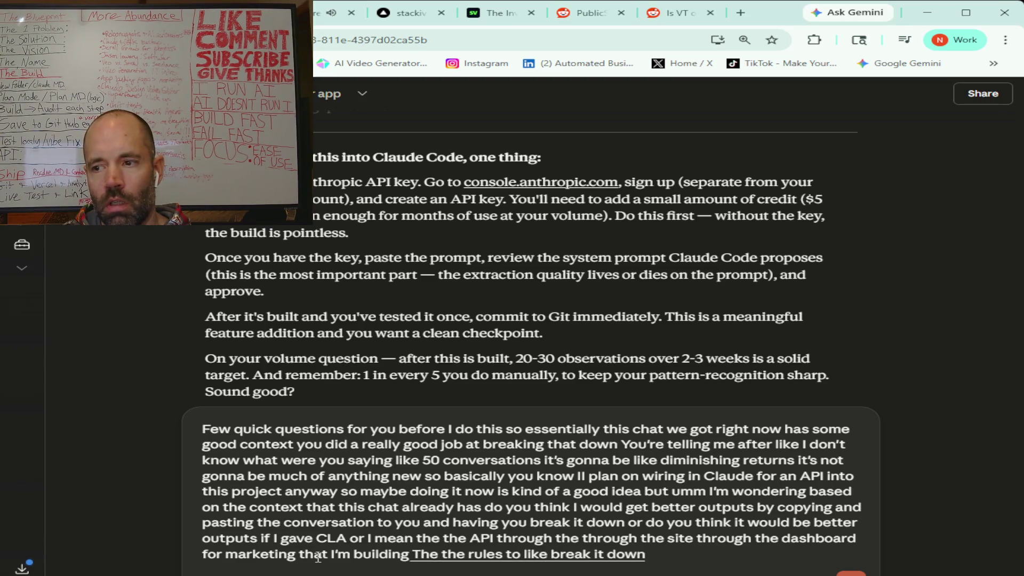
pyautogui.write(' And that being said')
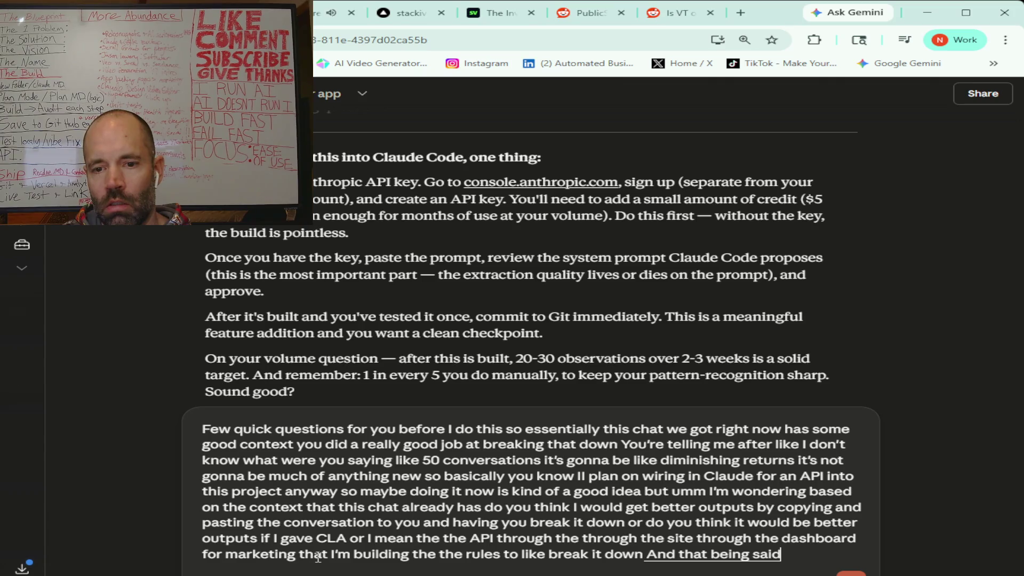
pyautogui.write(' as far as')
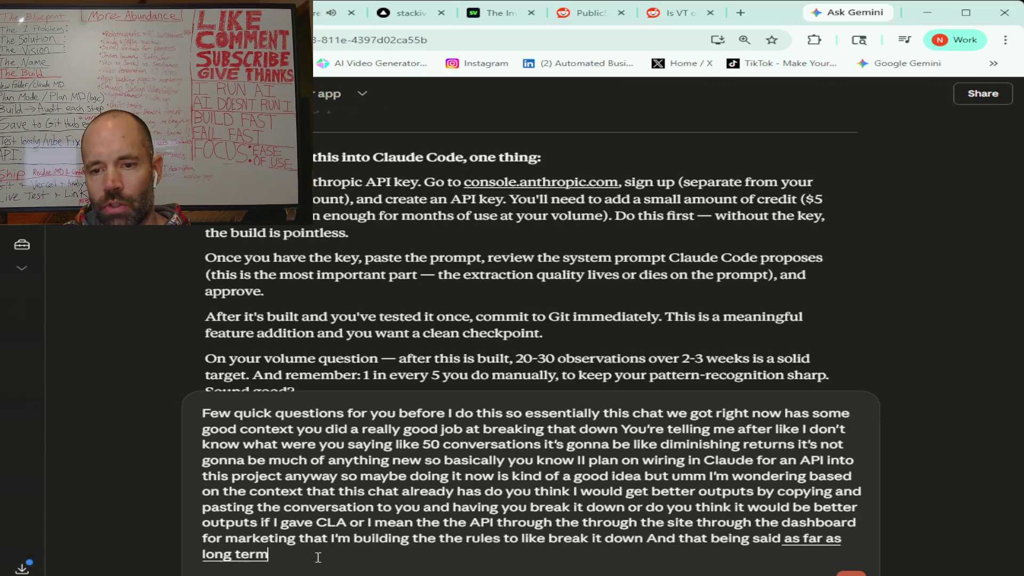
pyautogui.write(' long term goes does getting clawed')
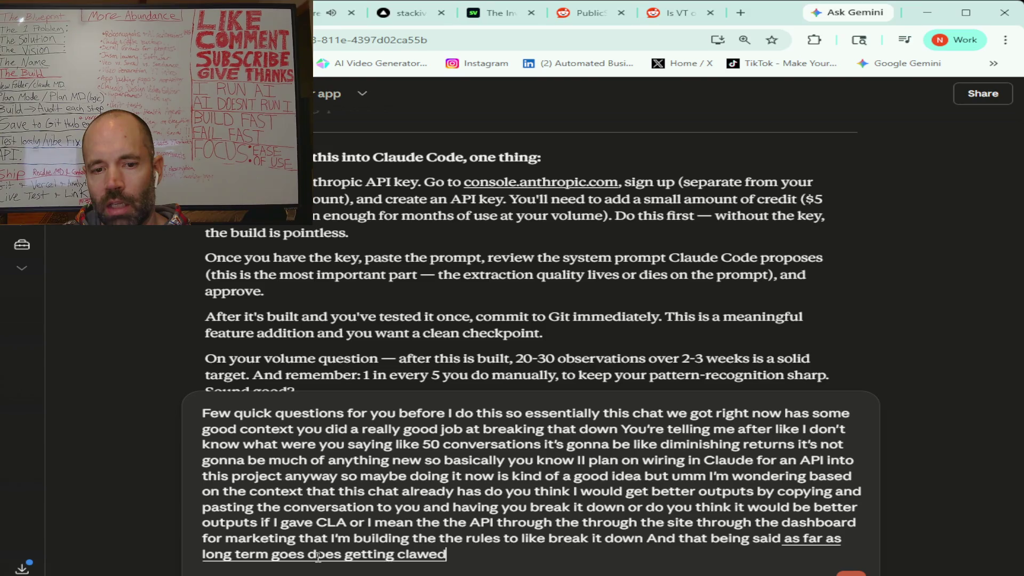
pyautogui.write(' API in there now and having it')
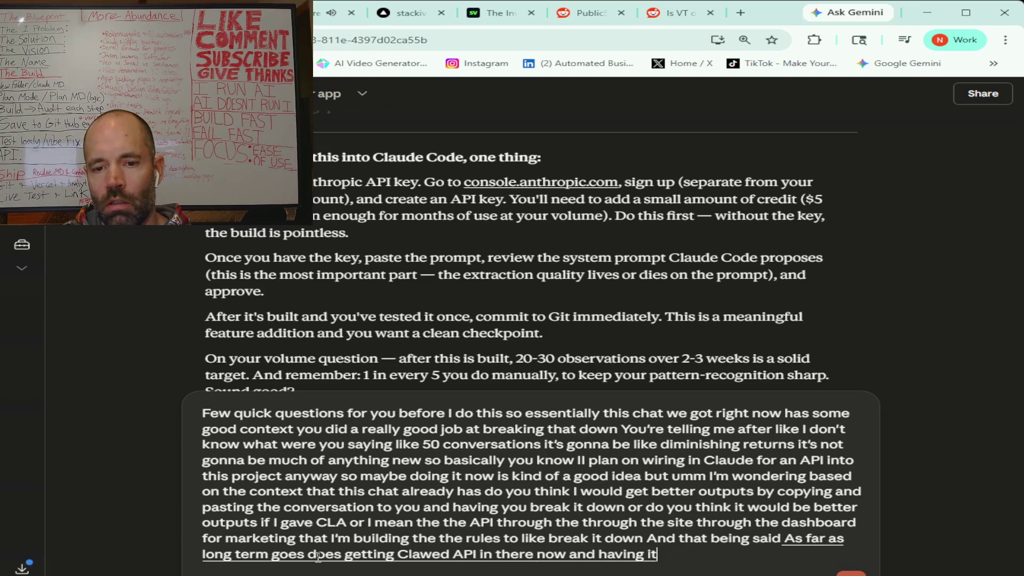
pyautogui.write(' extract this')
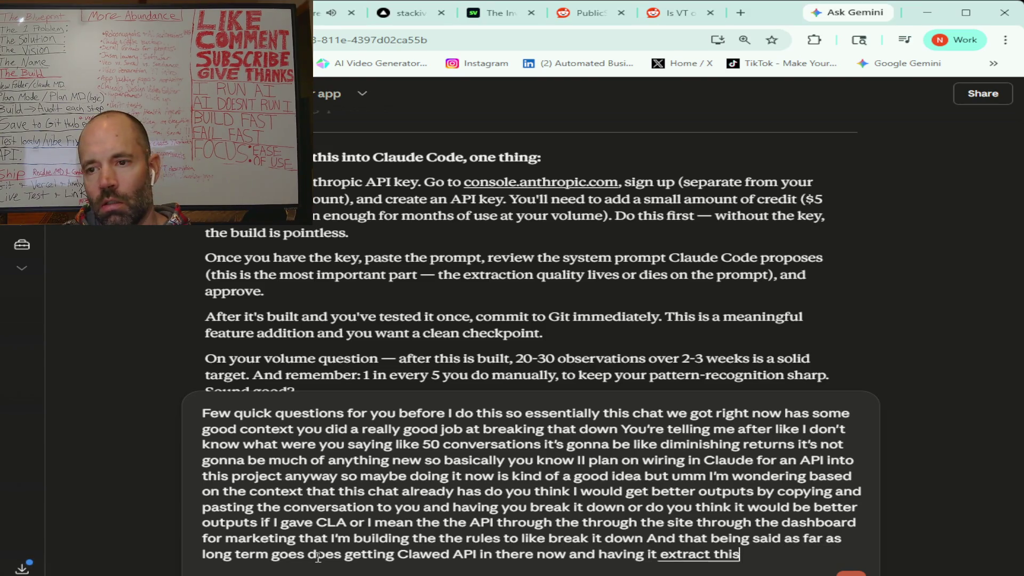
pyautogui.write(' data give me any benefit to like long term')
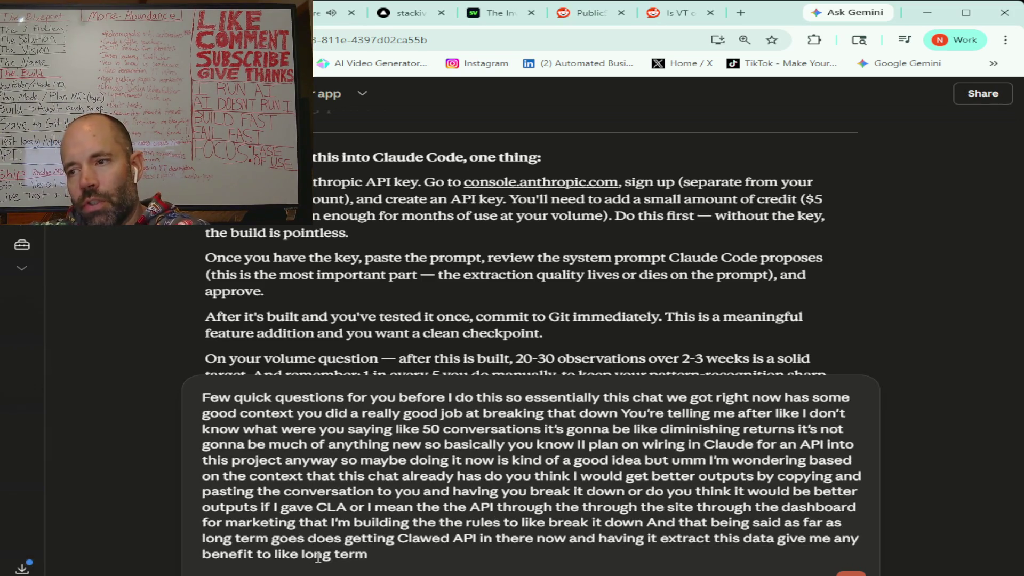
pyautogui.write(' or is it just the fact that like the way')
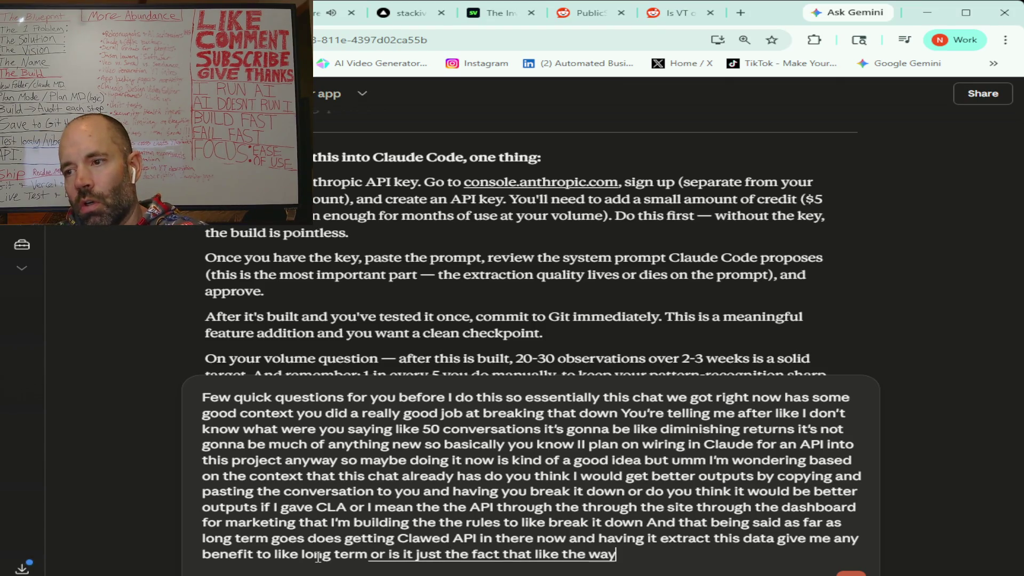
pyautogui.write(" it's storing the data is really")
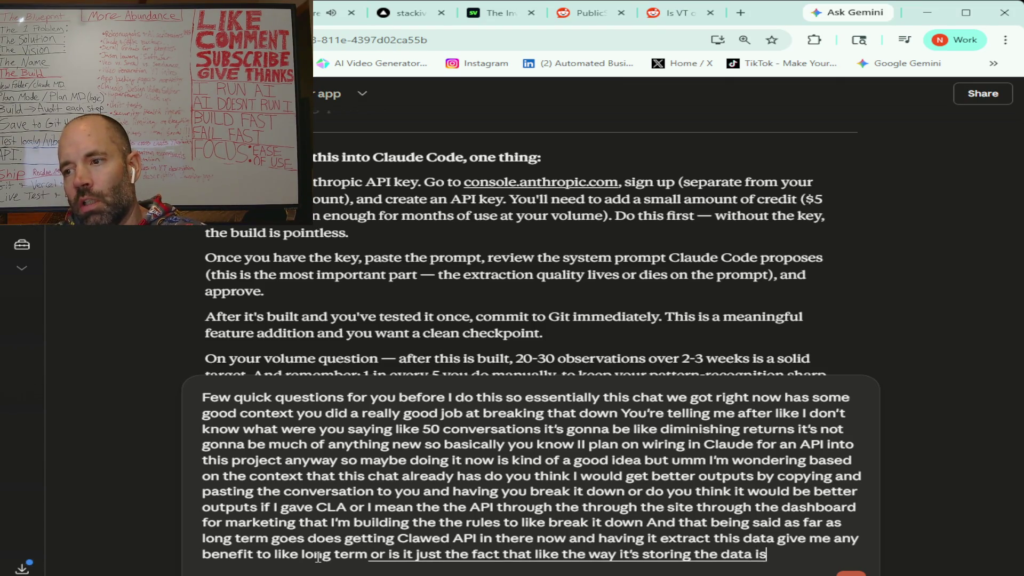
pyautogui.write(' like')
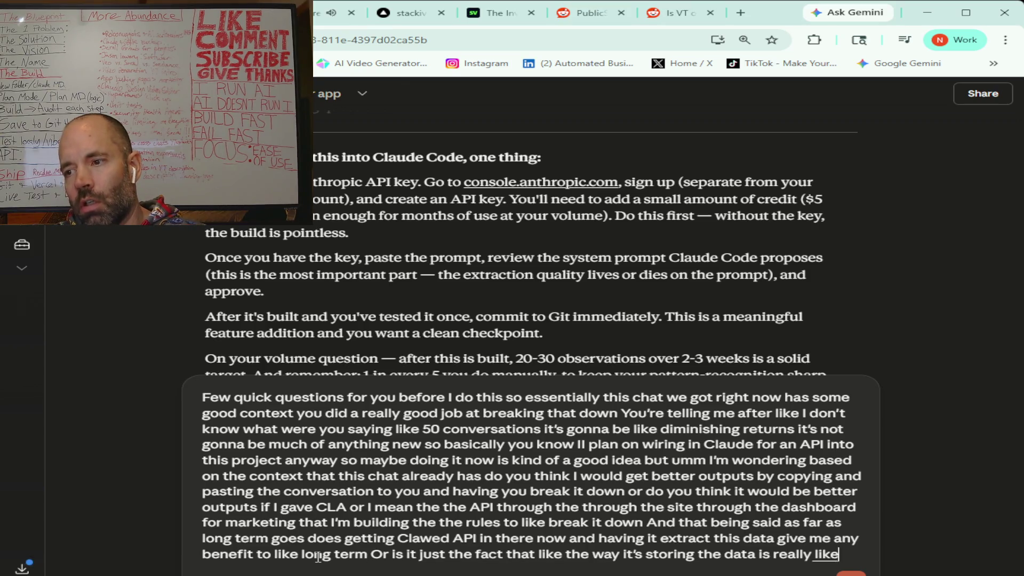
pyautogui.write(' starting to create a library for')
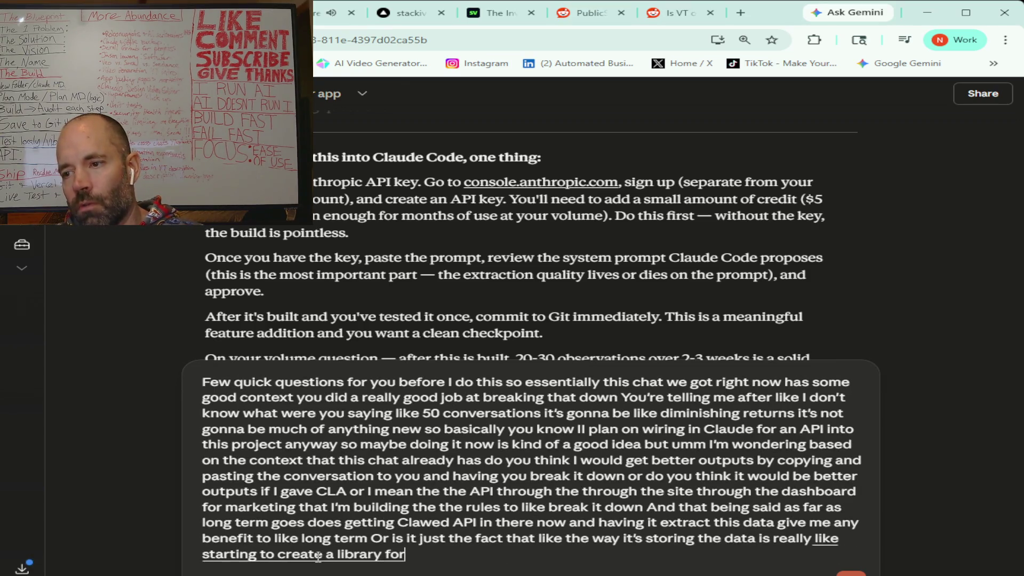
pyautogui.write(' long term for marketing for this')
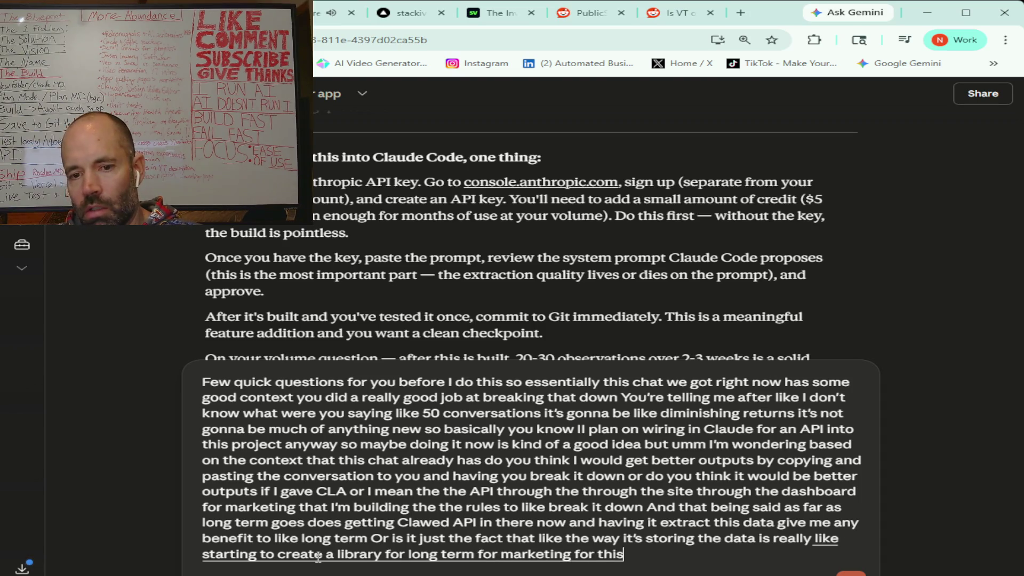
pyautogui.write(' product let me know')
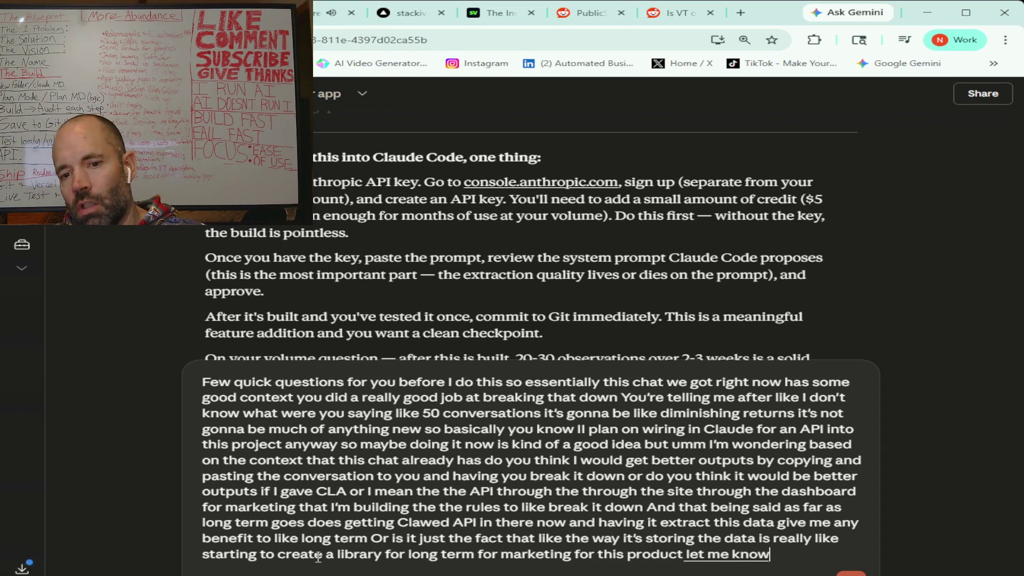
pyautogui.write(" if there's any questions anything you don't understand")
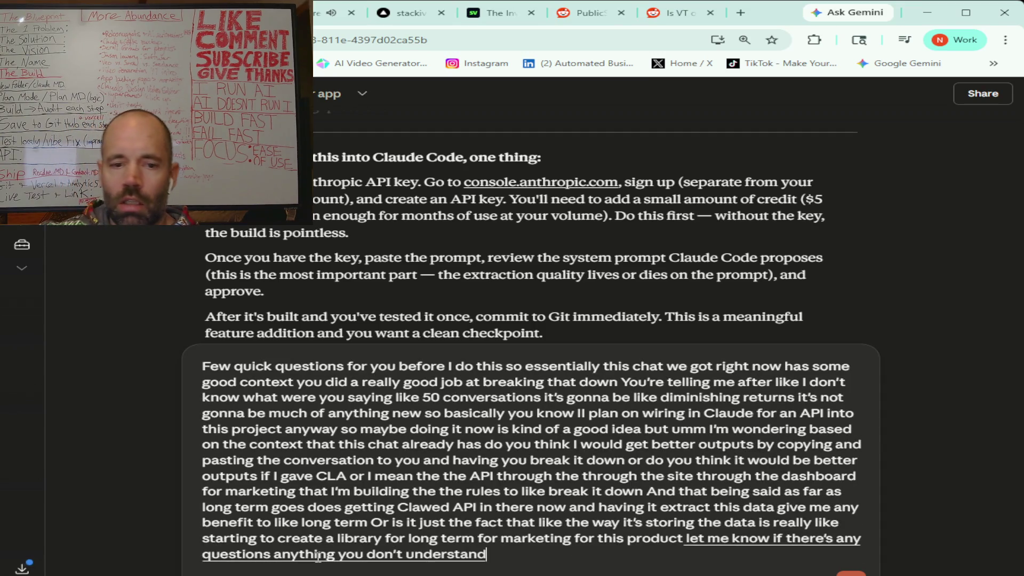
pyautogui.write(" anything that maybe you think i'm not")
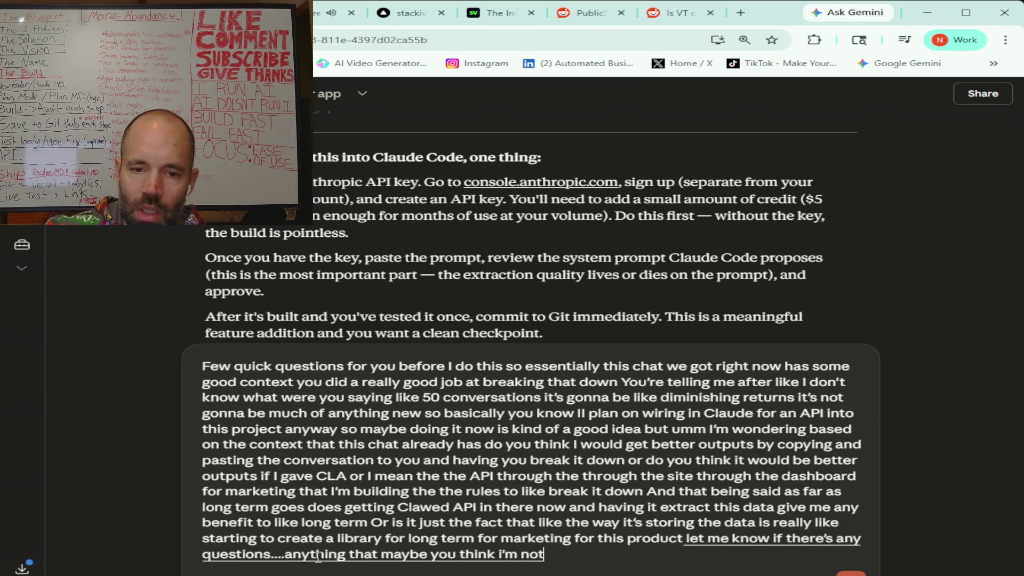
pyautogui.write(' understanding and')
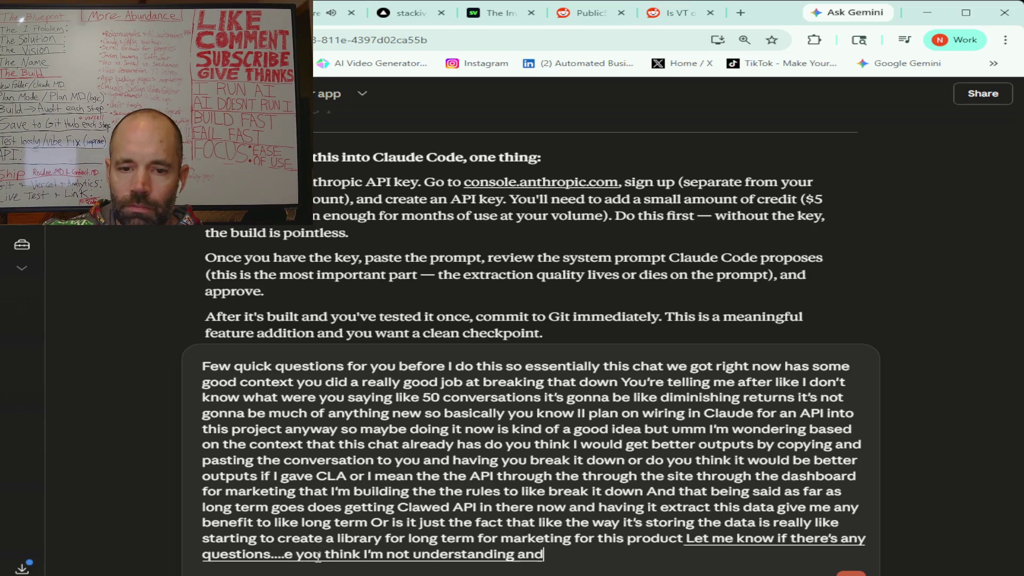
pyautogui.write(' give me')
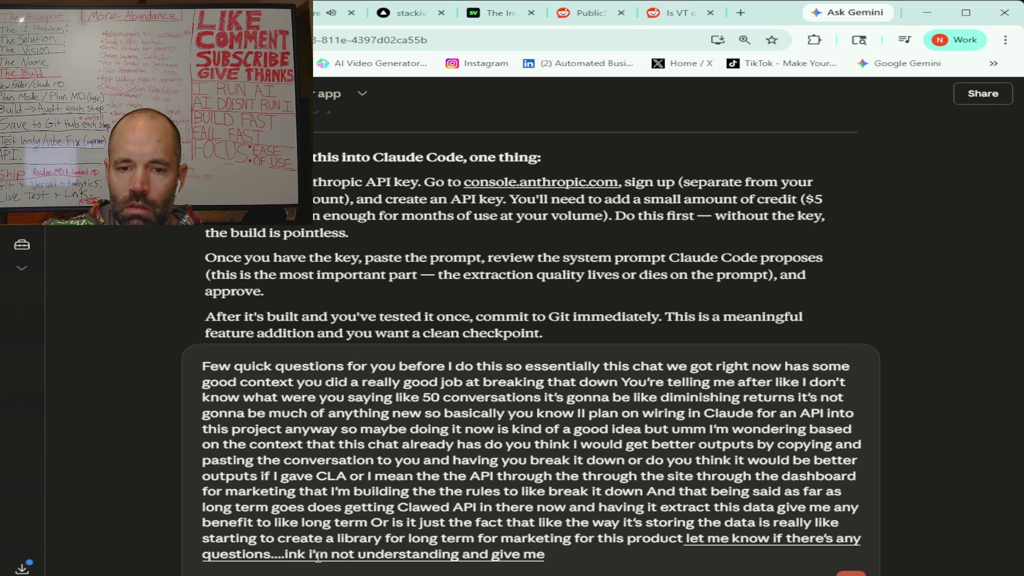
pyautogui.write(' a')
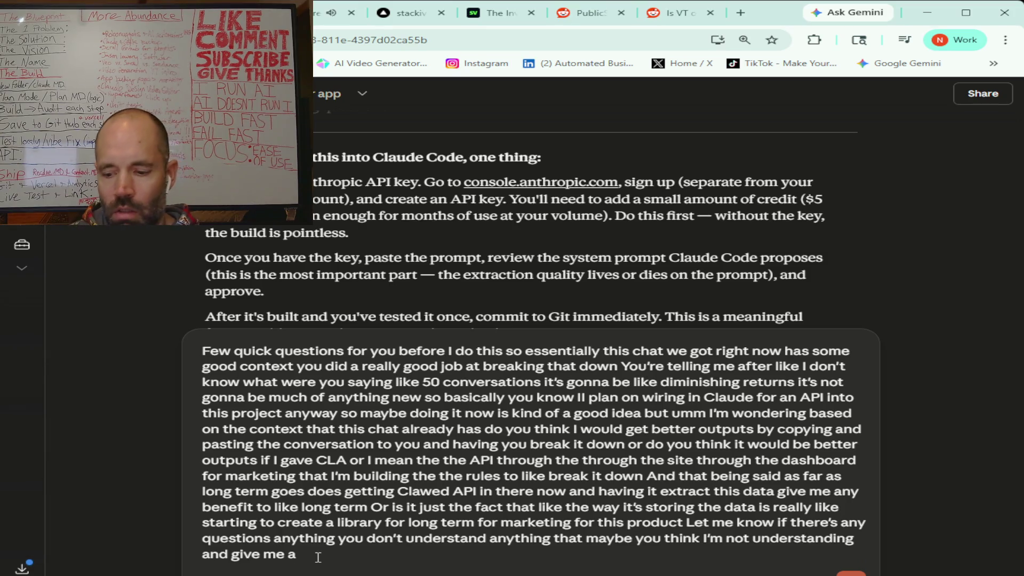
pyautogui.write(' a response on you know where you think I should go next based on')
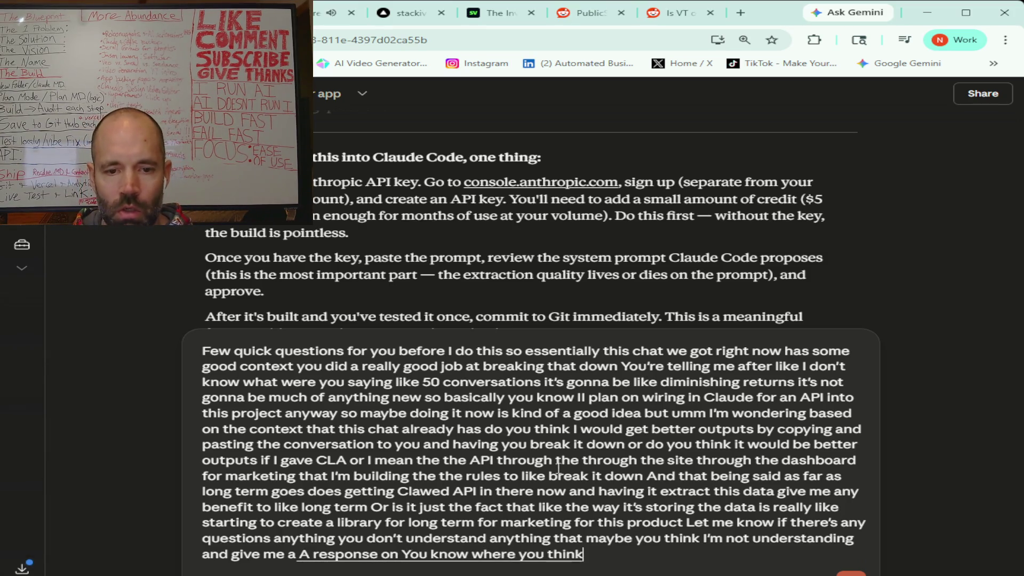
pyautogui.write(" what i'm just asking you right now")
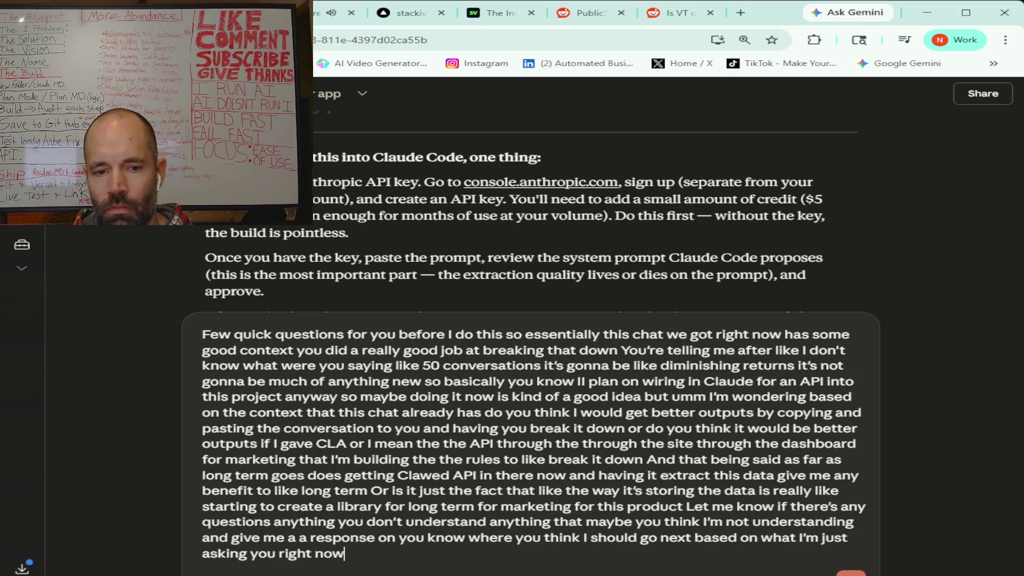
pyautogui.press('Return')
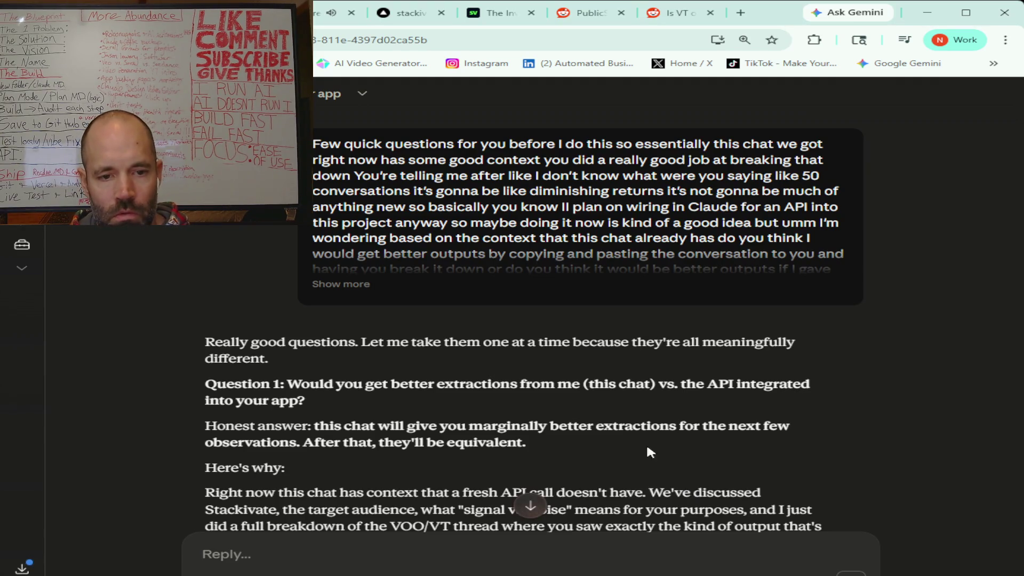
# Step: Read Claude's answer that quality depends on the system prompt, through the start of Question 2
pyautogui.scroll(-2, 690, 362)
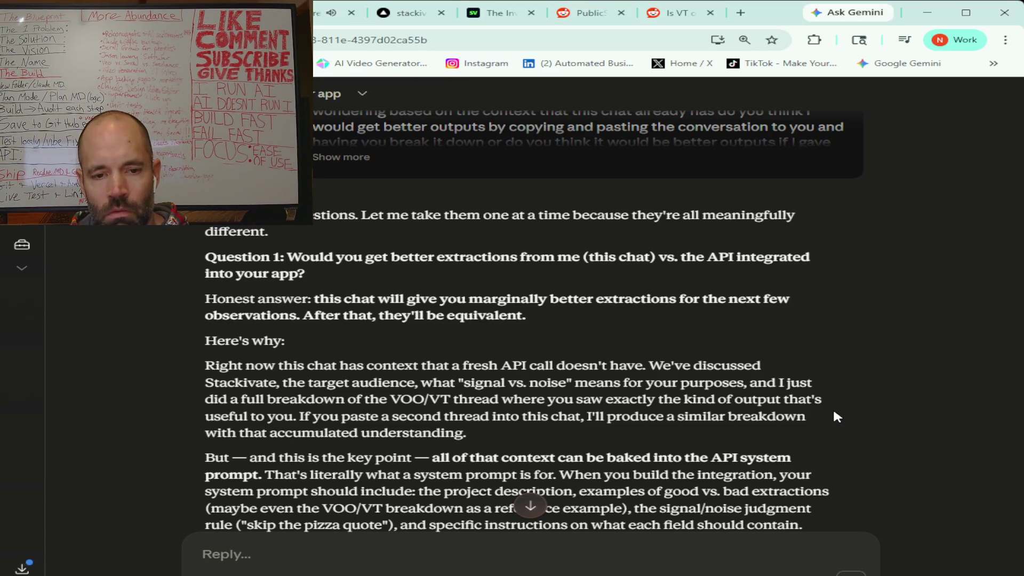
pyautogui.scroll(-3, 834, 412)
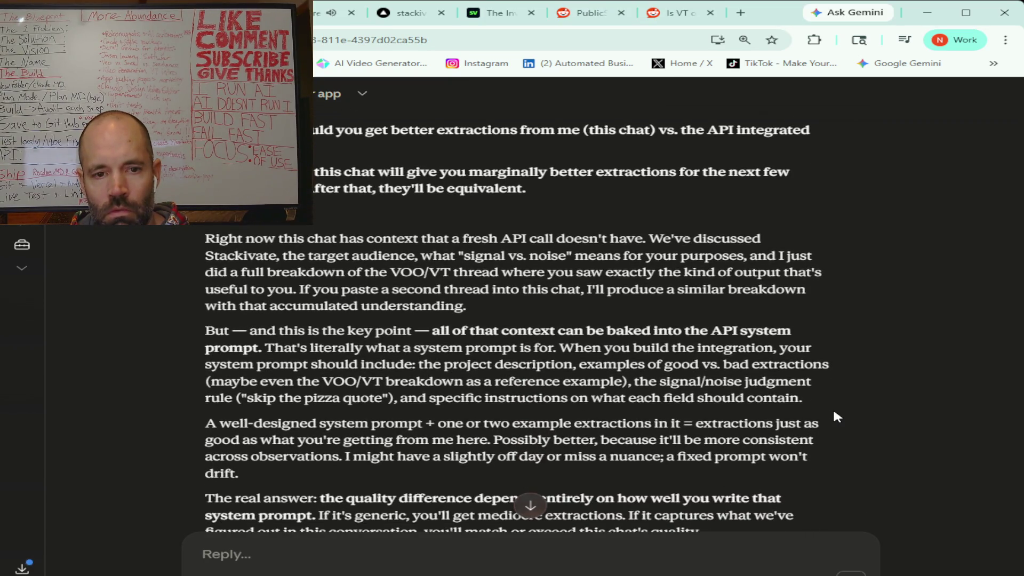
pyautogui.scroll(-1, 833, 412)
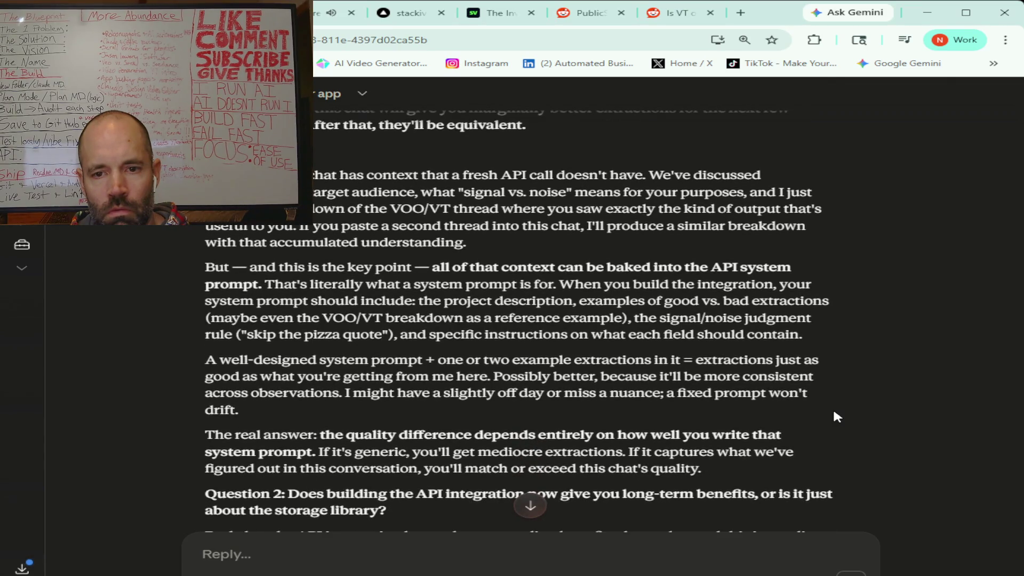
pyautogui.scroll(-1, 833, 411)
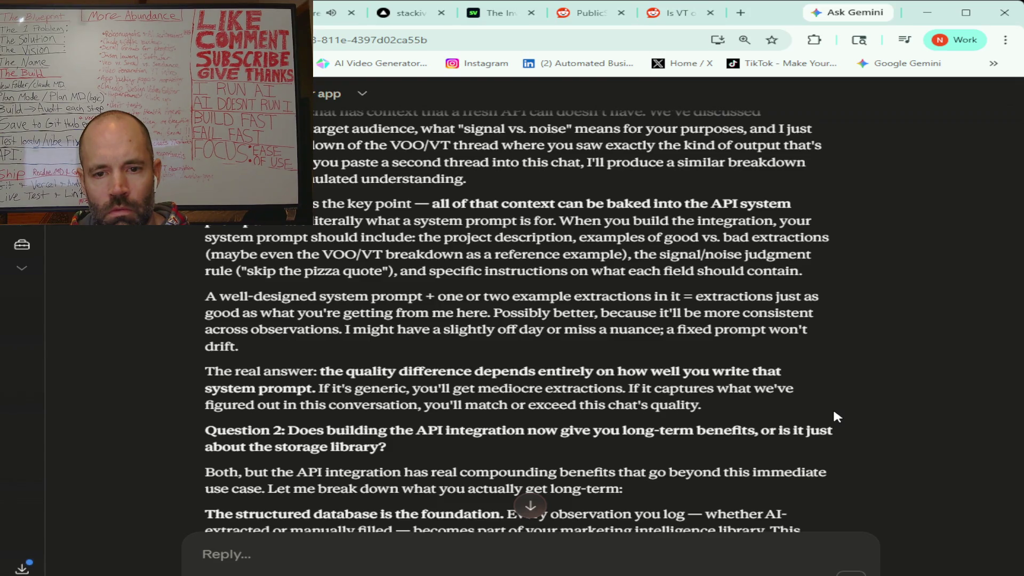
pyautogui.scroll(-1, 833, 412)
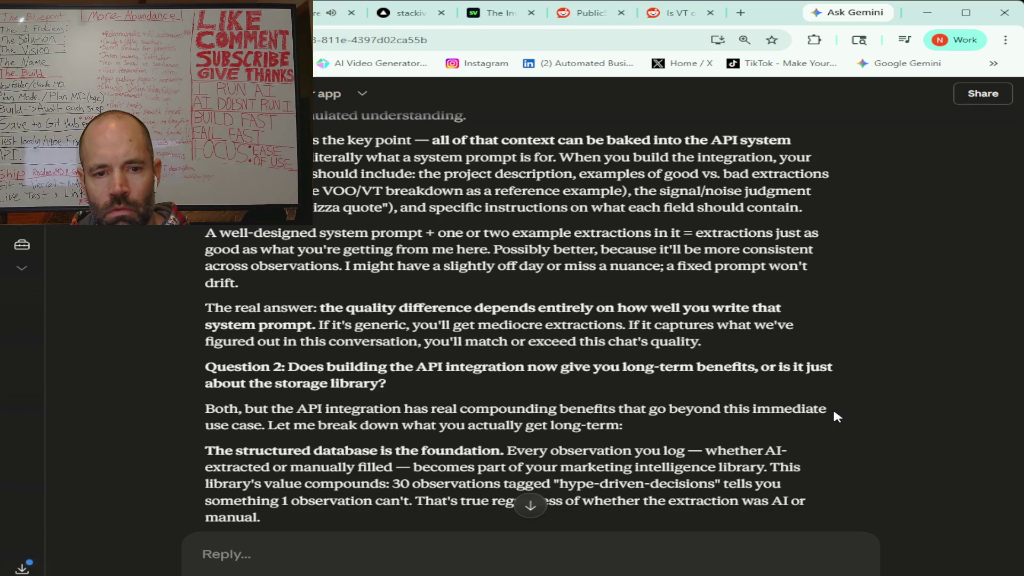
pyautogui.scroll(-2, 833, 411)
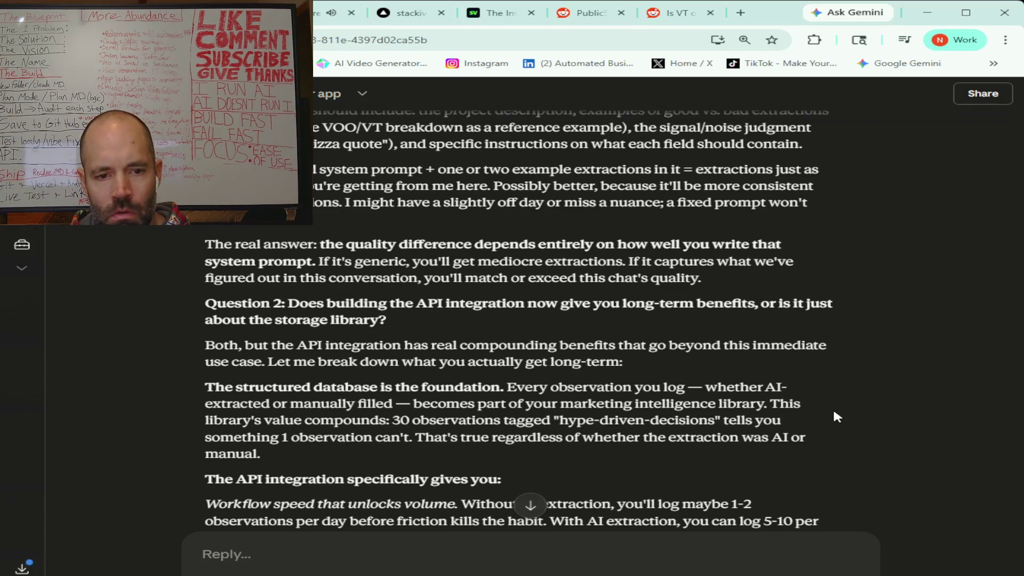
pyautogui.scroll(-4, 833, 411)
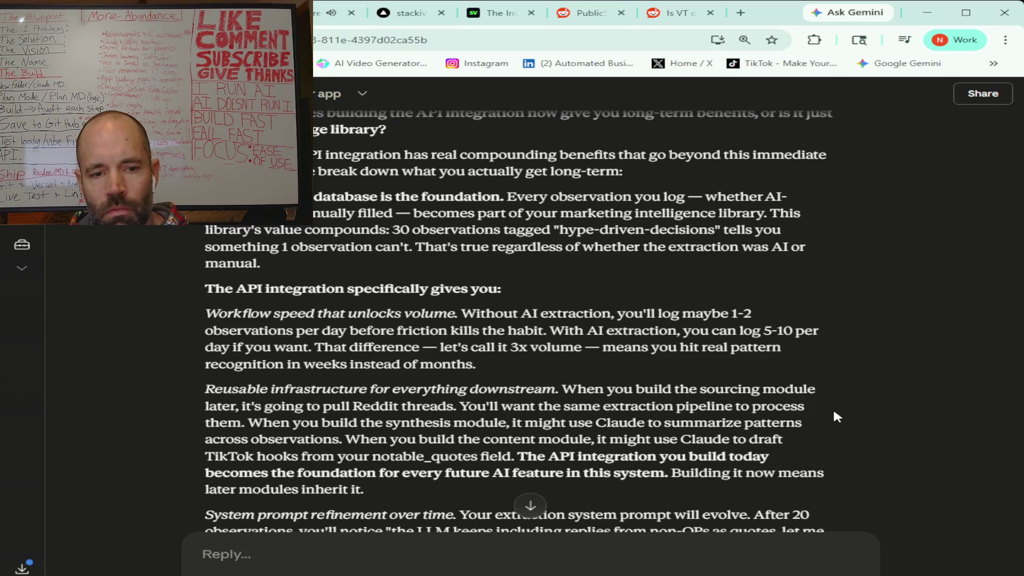
pyautogui.scroll(-3, 835, 415)
pyautogui.scroll(-1, 834, 412)
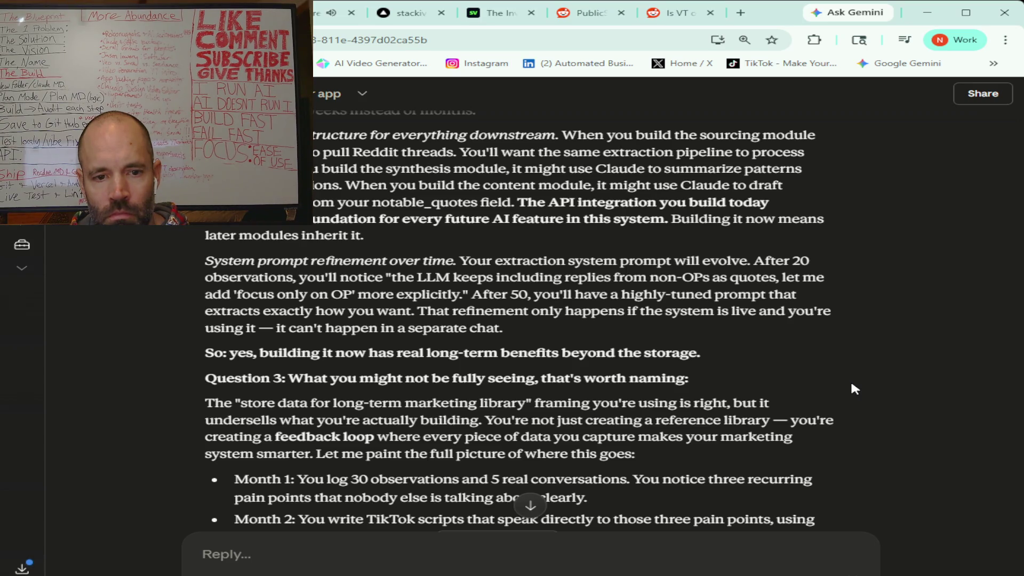
pyautogui.scroll(-4, 852, 384)
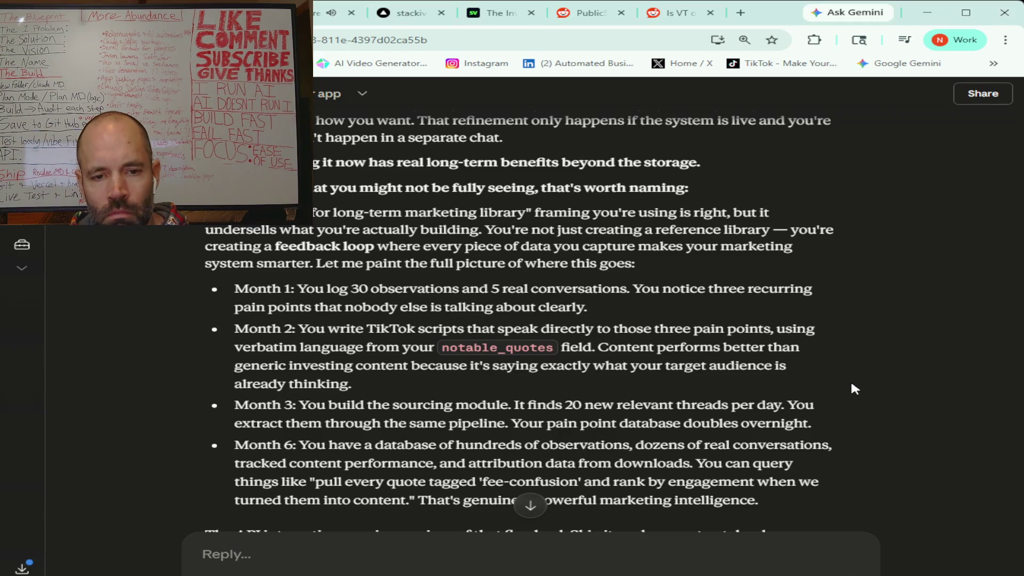
pyautogui.scroll(-1, 851, 384)
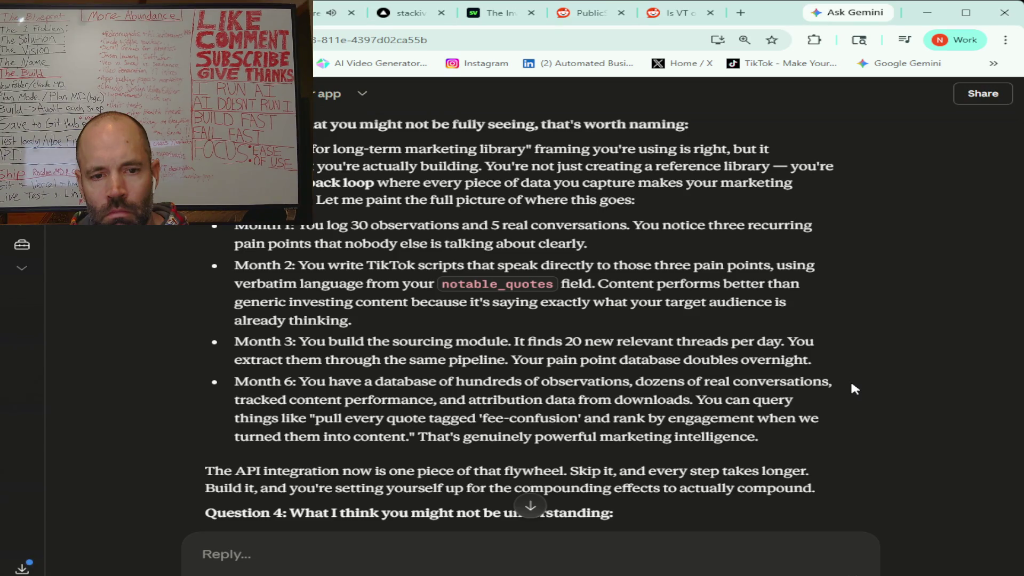
pyautogui.scroll(-1, 851, 389)
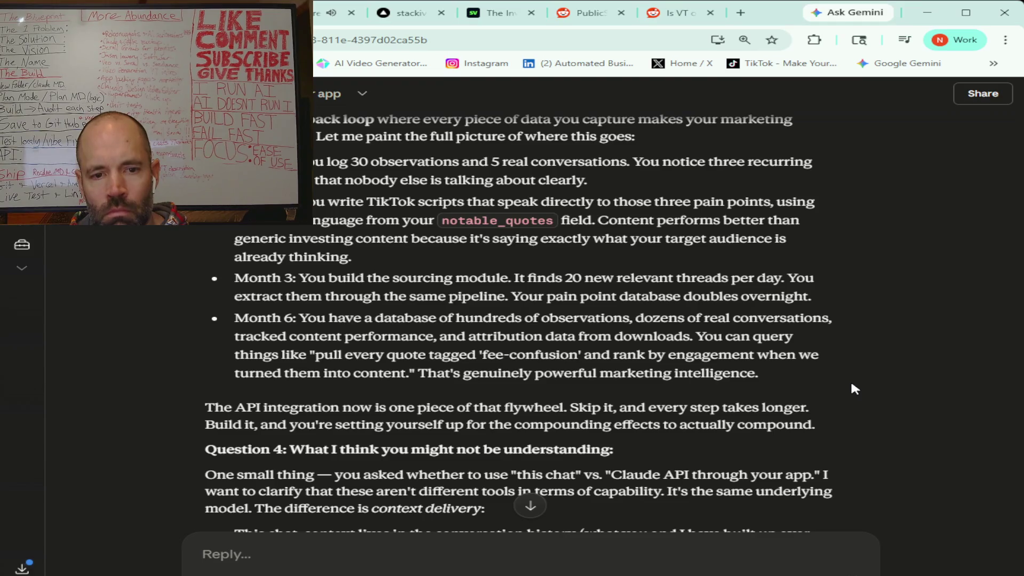
pyautogui.scroll(-3, 851, 384)
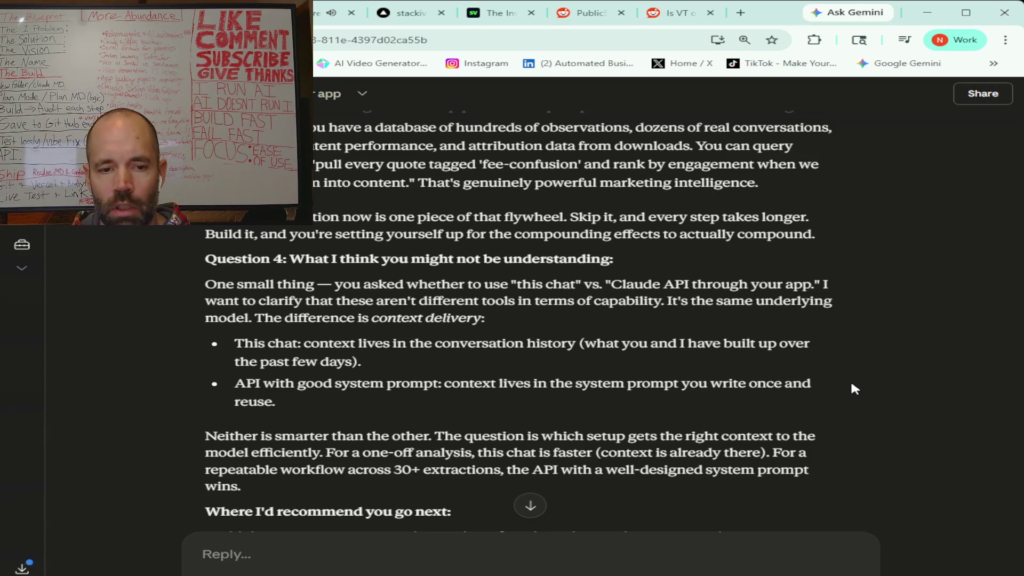
pyautogui.scroll(-3, 850, 379)
pyautogui.scroll(-1, 852, 387)
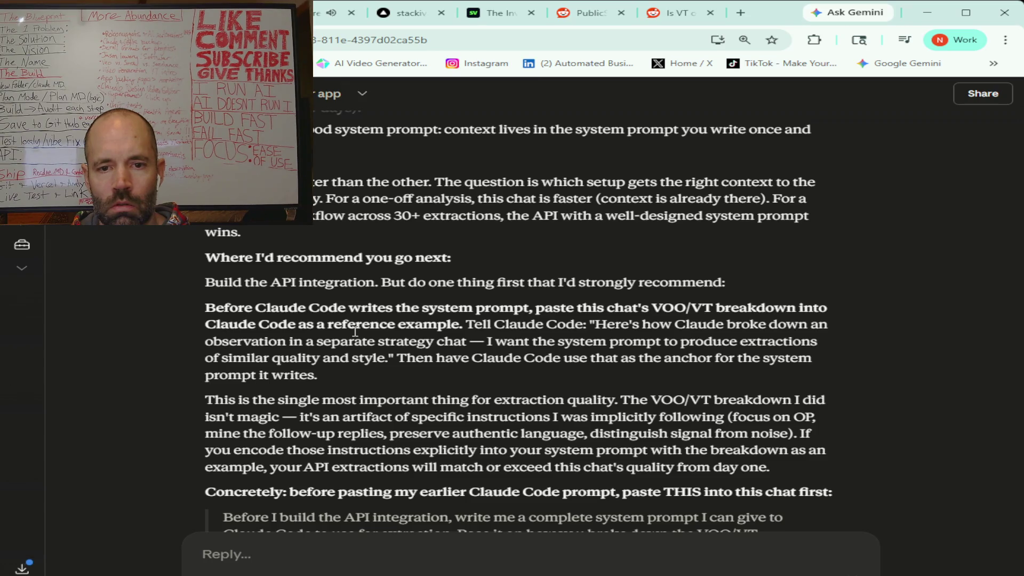
pyautogui.scroll(-1, 356, 333)
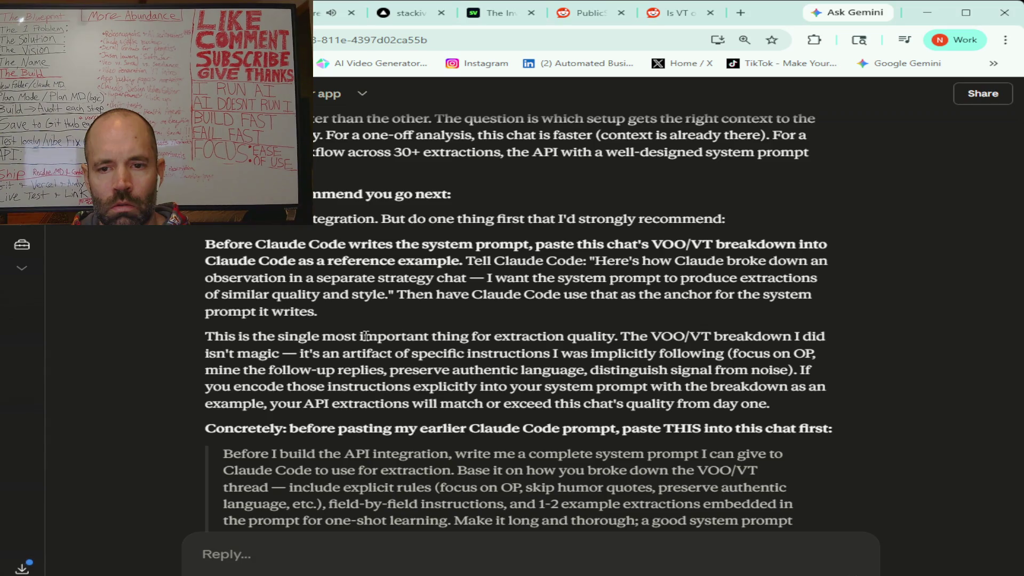
pyautogui.scroll(-1, 366, 336)
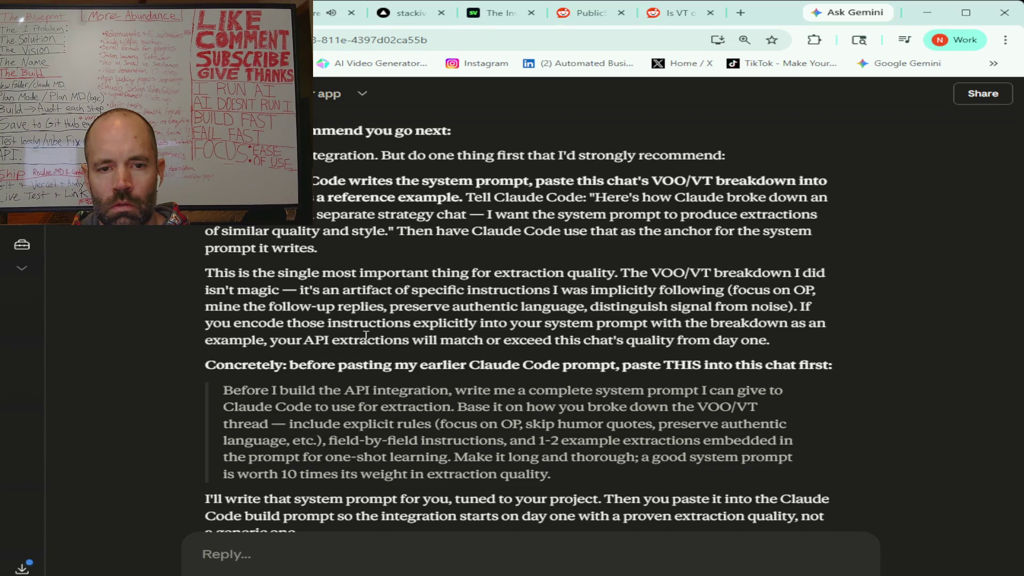
pyautogui.scroll(-2, 366, 336)
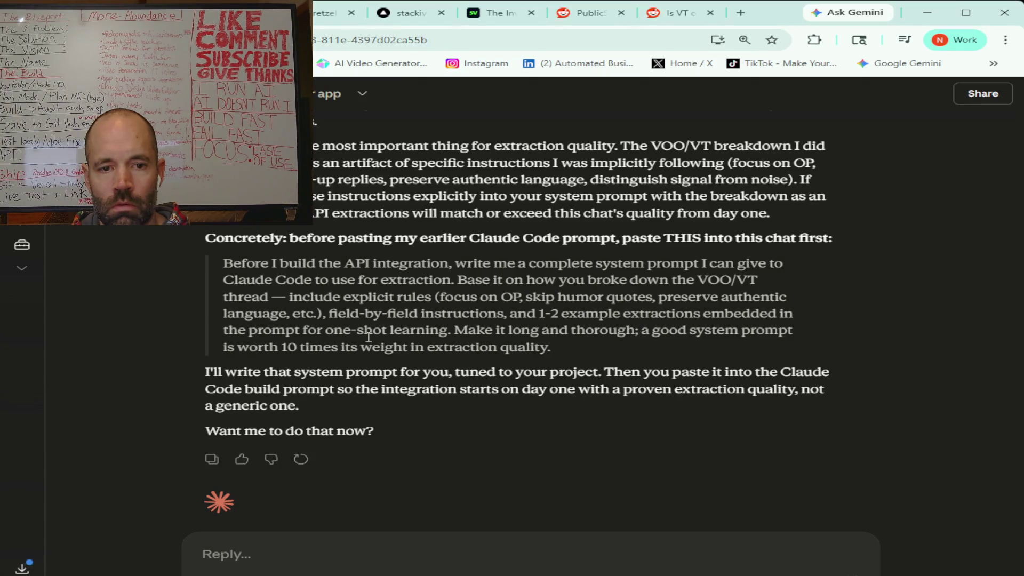
pyautogui.scroll(1, 368, 337)
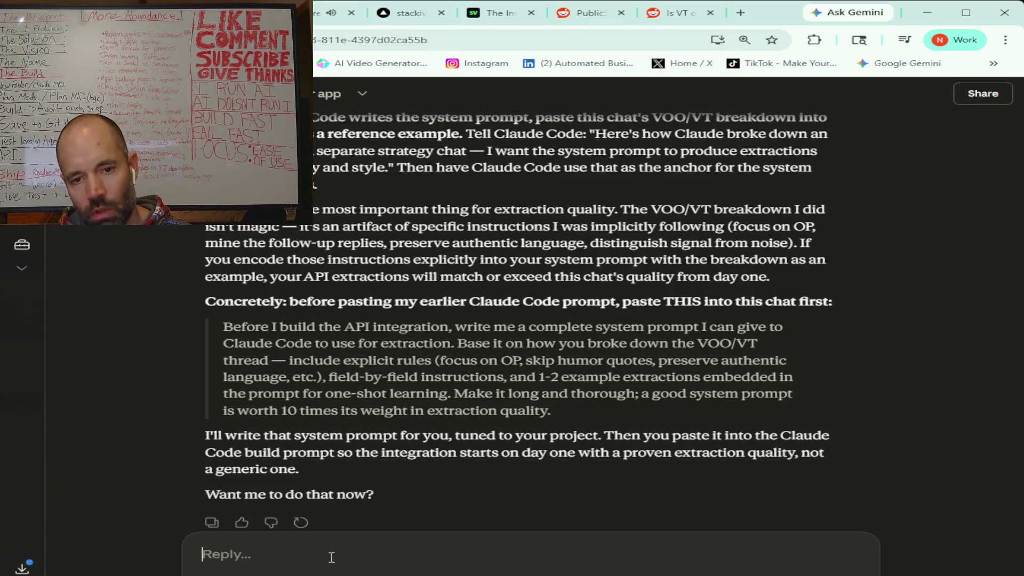
# Step: Ask whether letting Claude Code do the extractions would avoid the $3-5 monthly API cost
pyautogui.write("So I was just wondering like even though it's only three to")
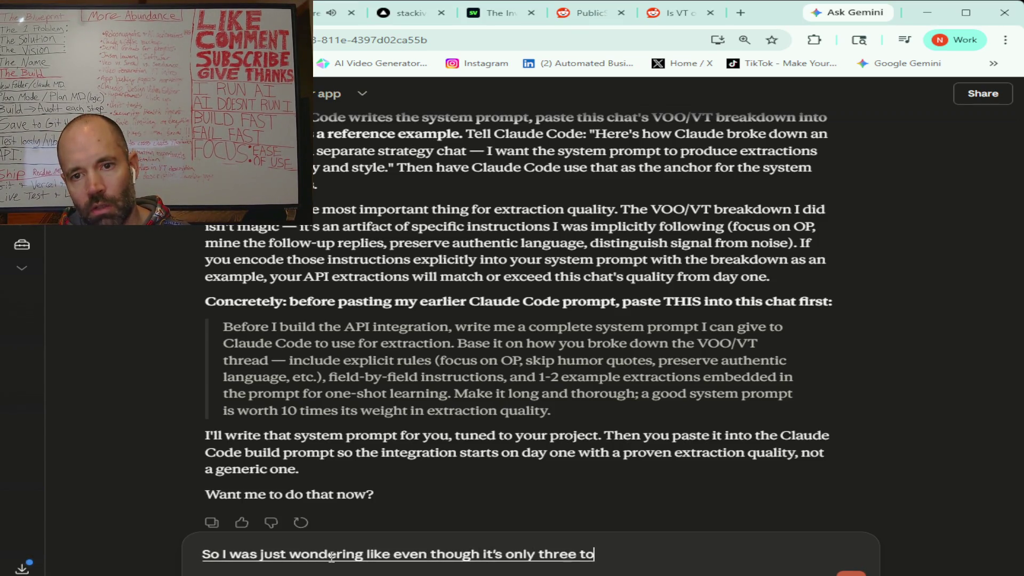
pyautogui.write(' five dollars per like a month')
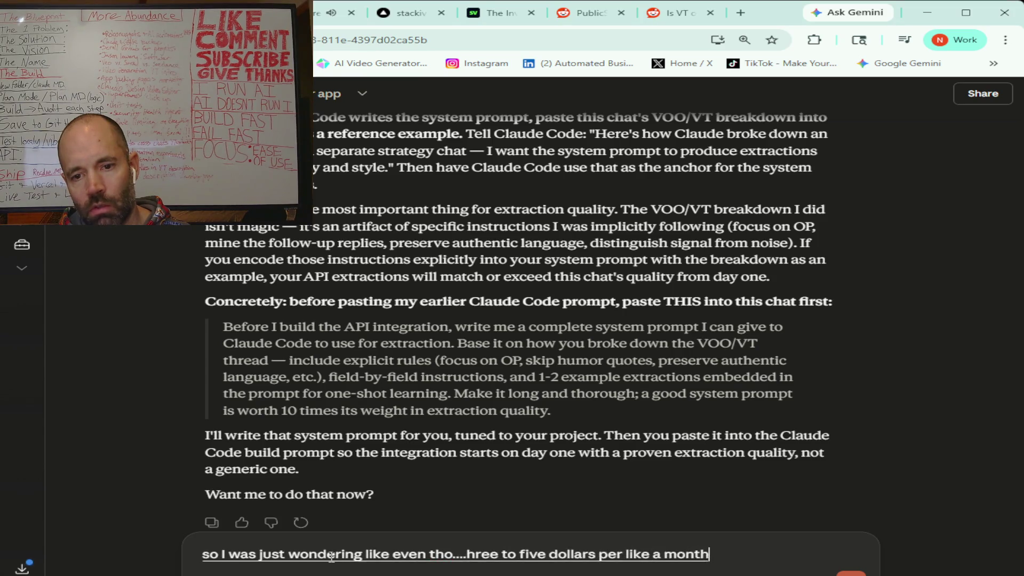
pyautogui.write(' if I were to do like you said like a hundred conversations')
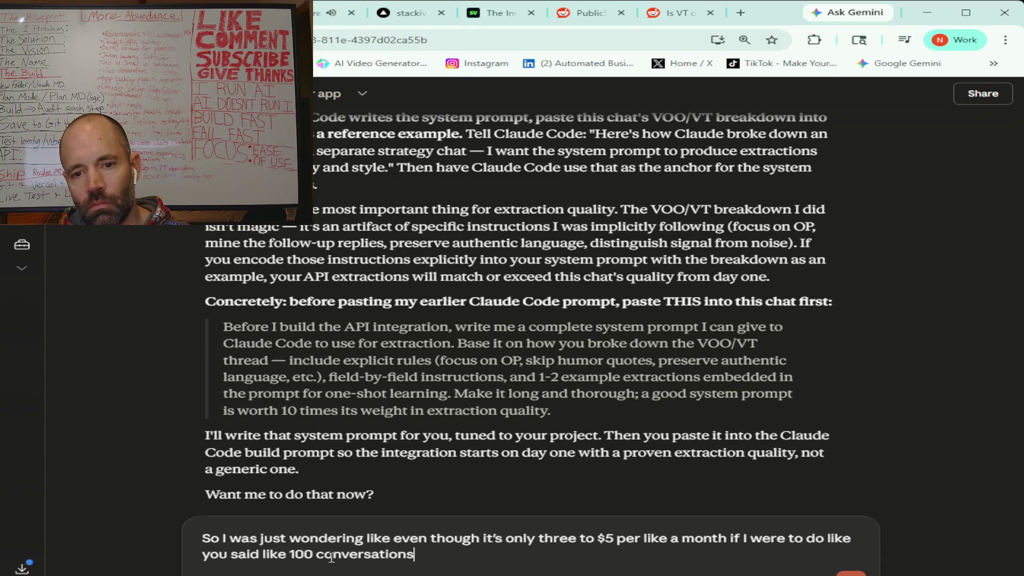
pyautogui.write(' do you see')
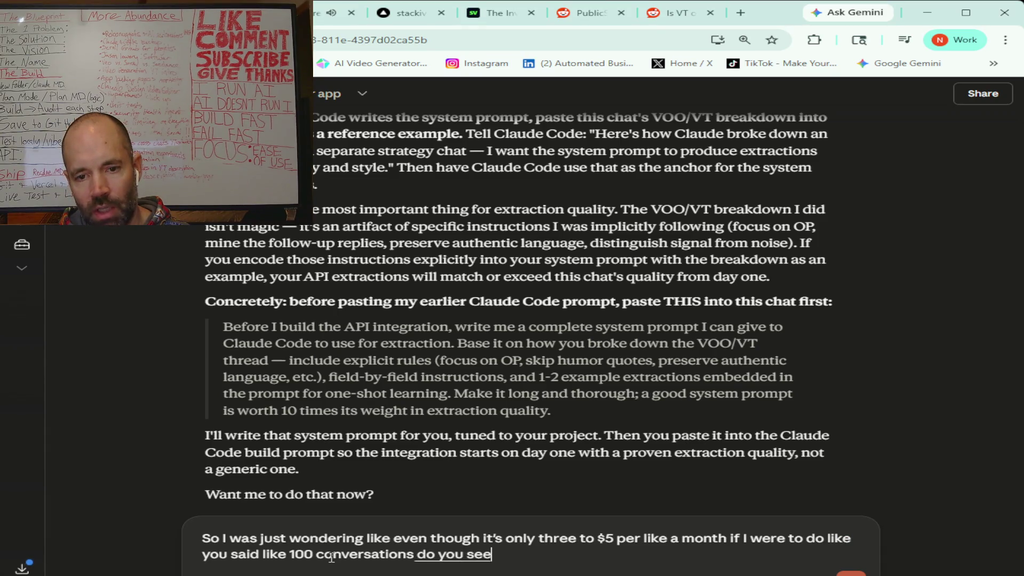
pyautogui.write(' a way to save cost by having like cloud code do this')
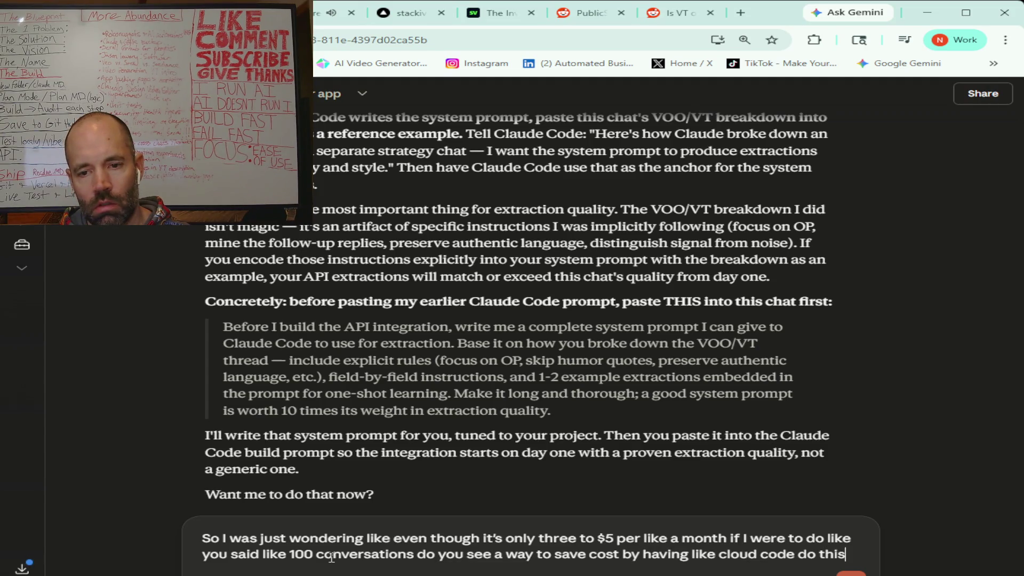
pyautogui.write(' for now')
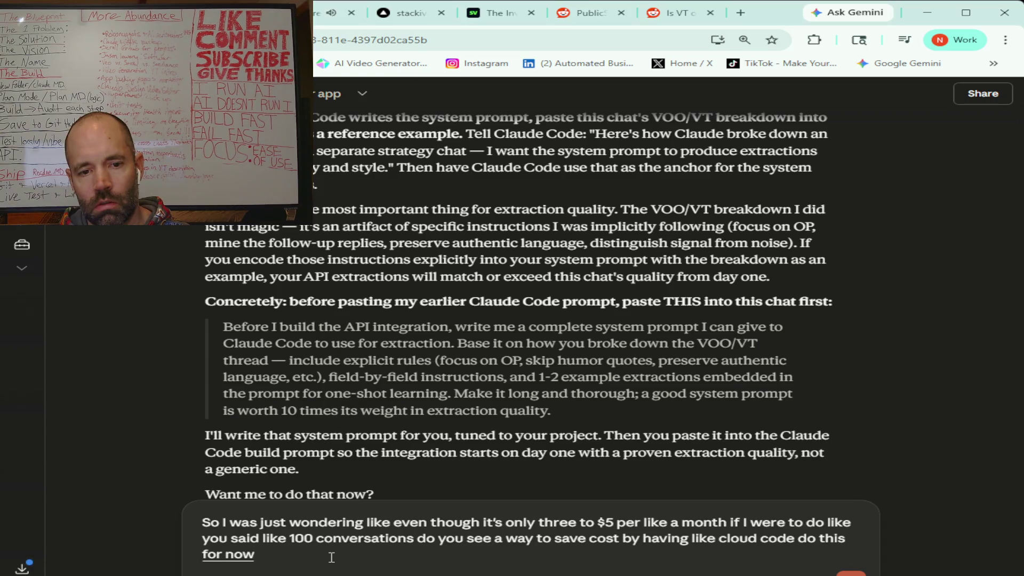
pyautogui.write(' I think')
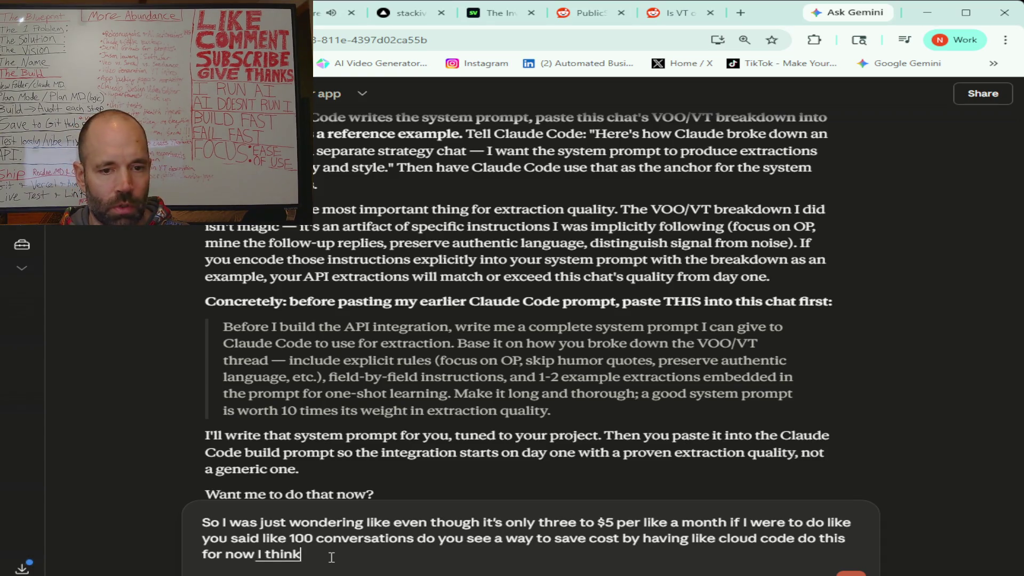
pyautogui.write(" that's what the person in the chat was saying that I should")
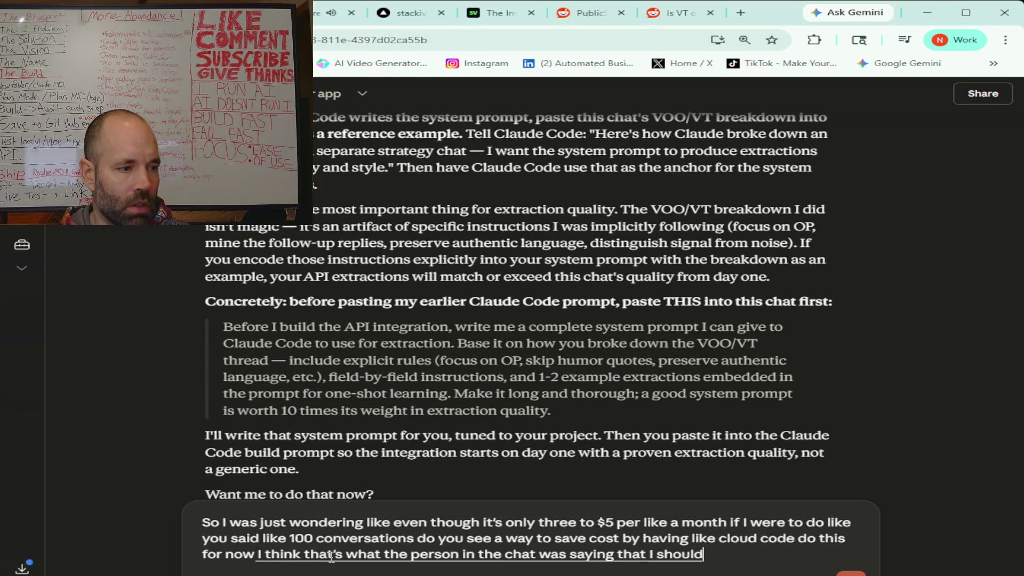
pyautogui.write(' look at that direction')
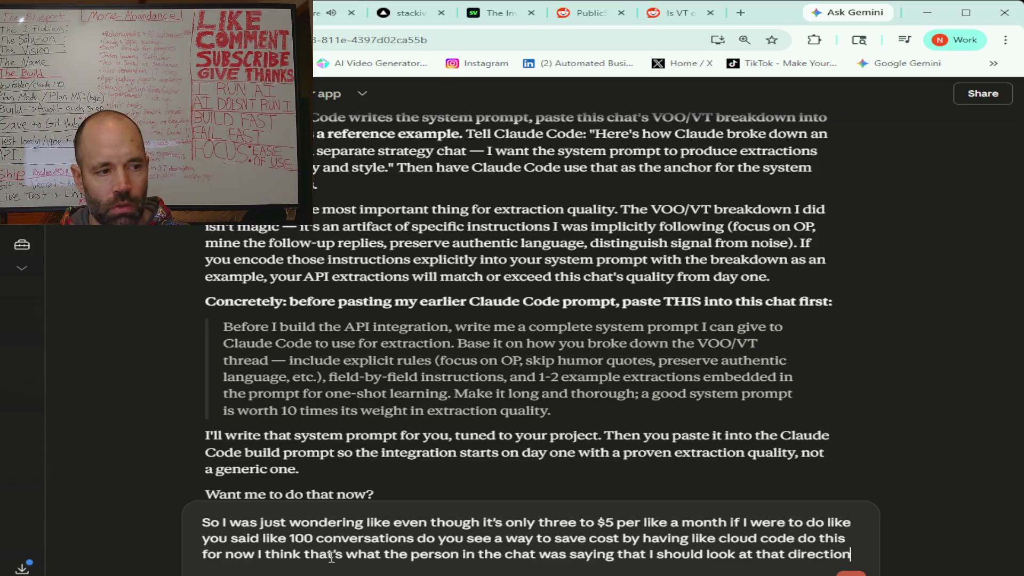
pyautogui.write(' to basically do this directly through the')
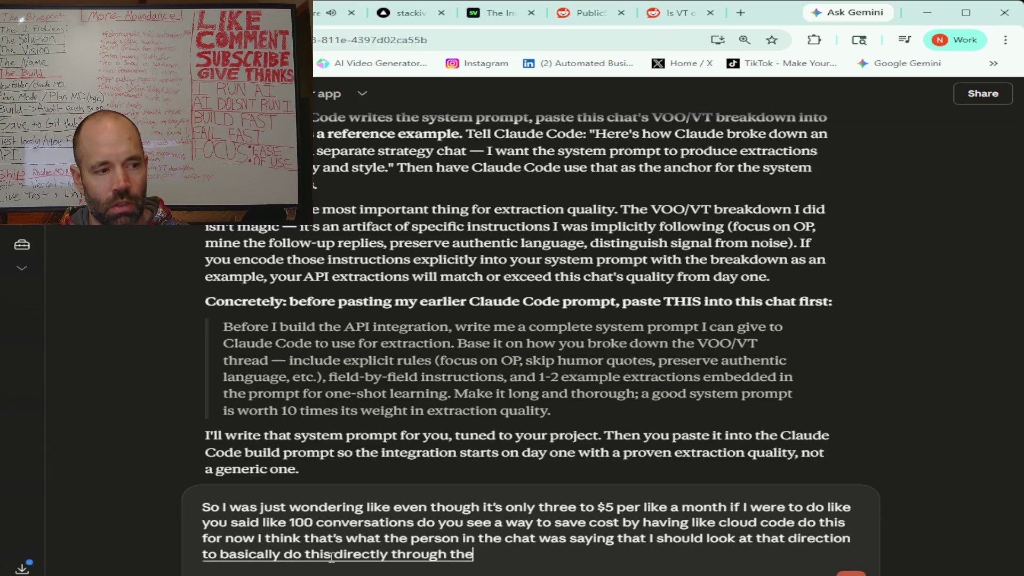
pyautogui.write(' application')
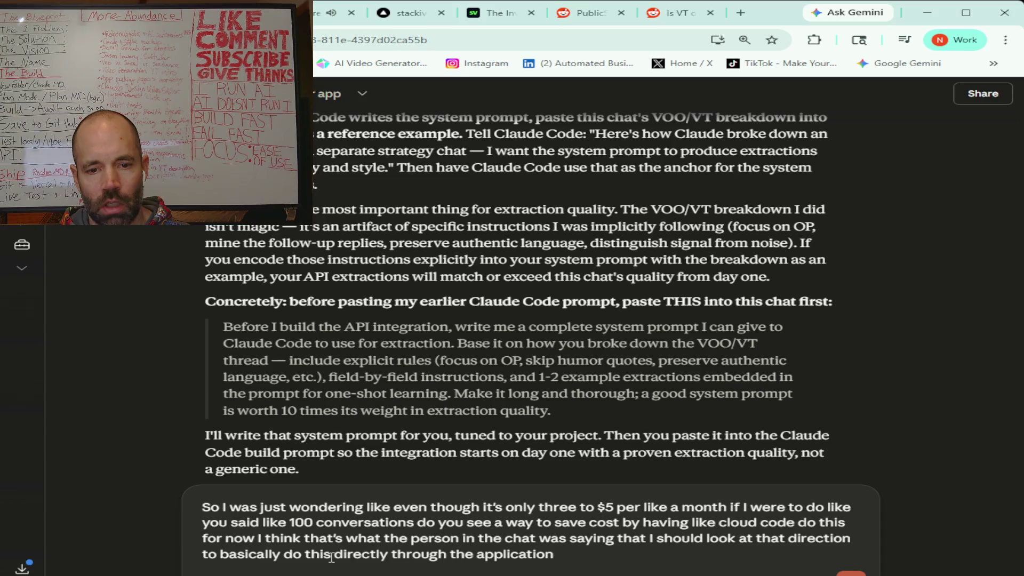
pyautogui.write(' I think they meant through')
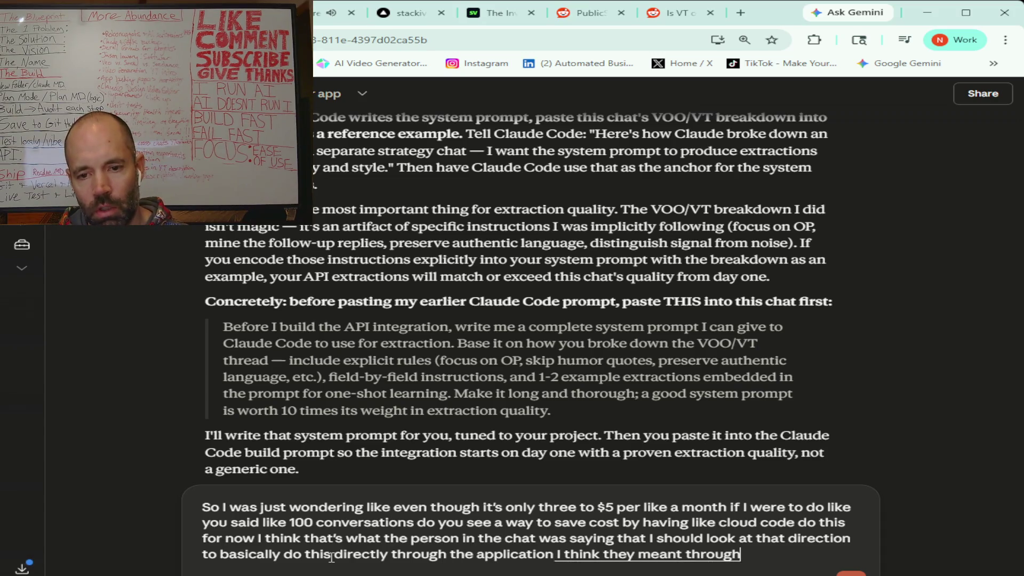
pyautogui.write(' clogged code let me know what you think')
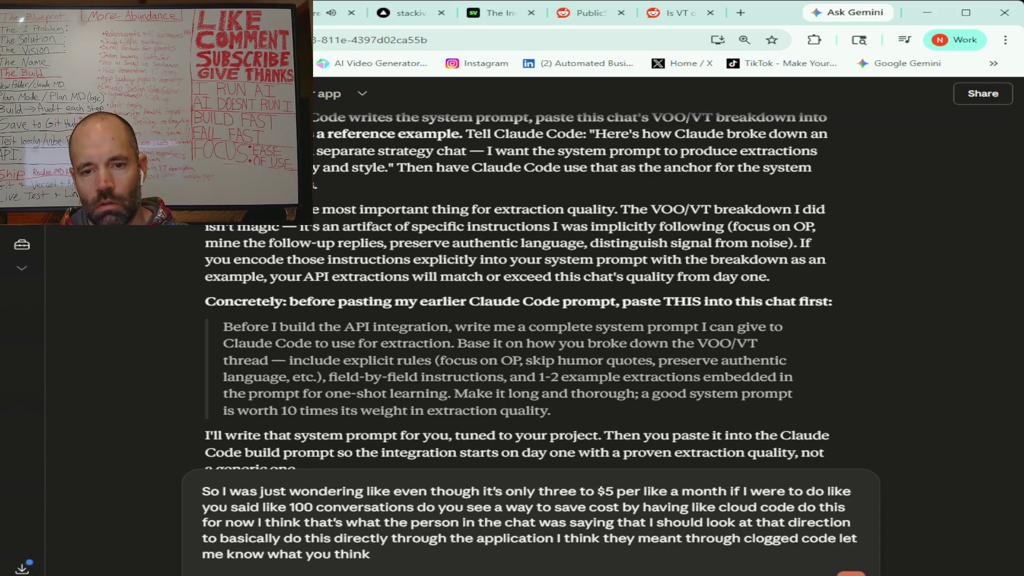
pyautogui.click(851, 573)
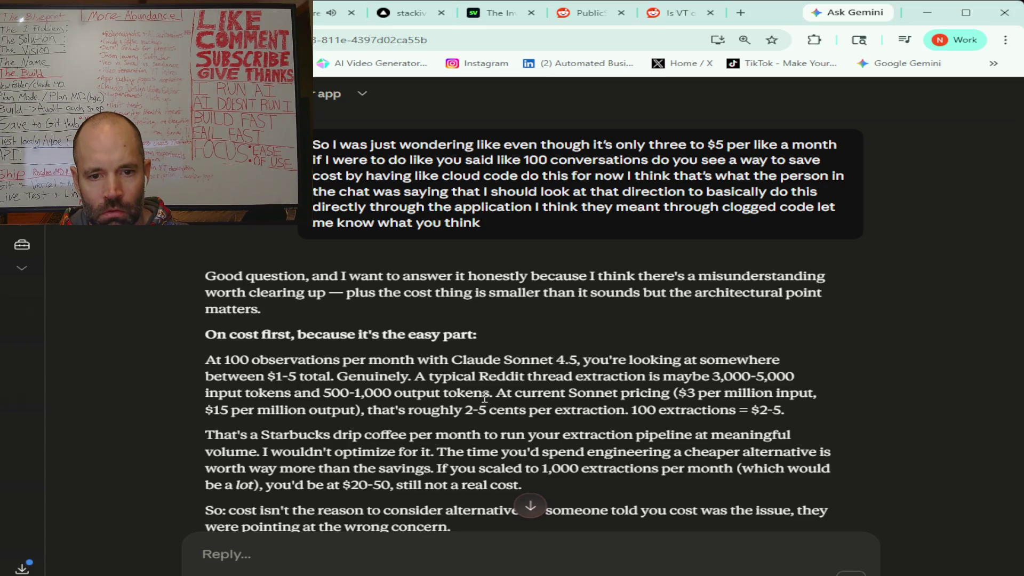
# Step: Read why Claude Code also consumes API tokens, the Options A–C comparison, and Possibility 1
pyautogui.scroll(-2, 484, 397)
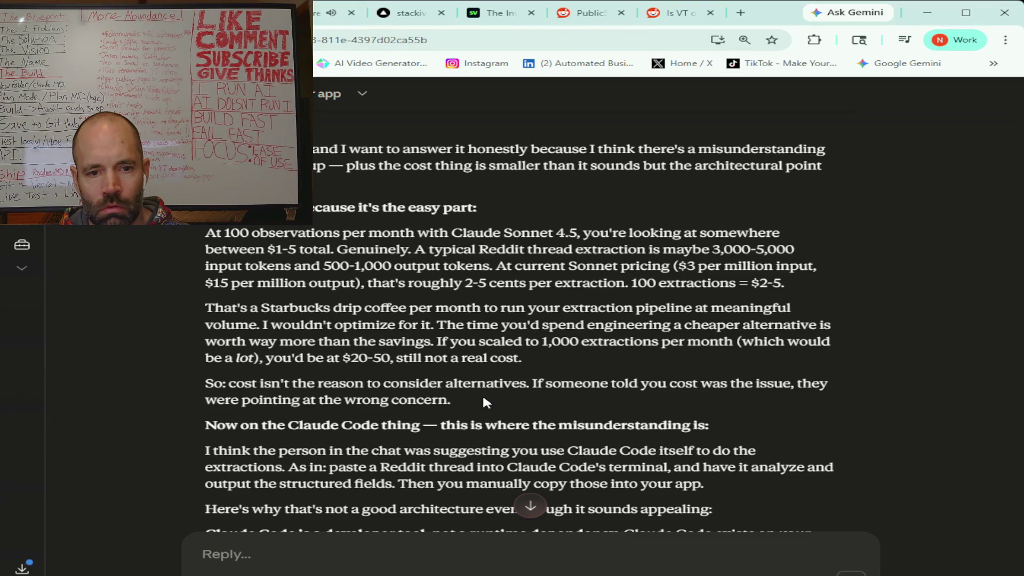
pyautogui.scroll(-3, 483, 400)
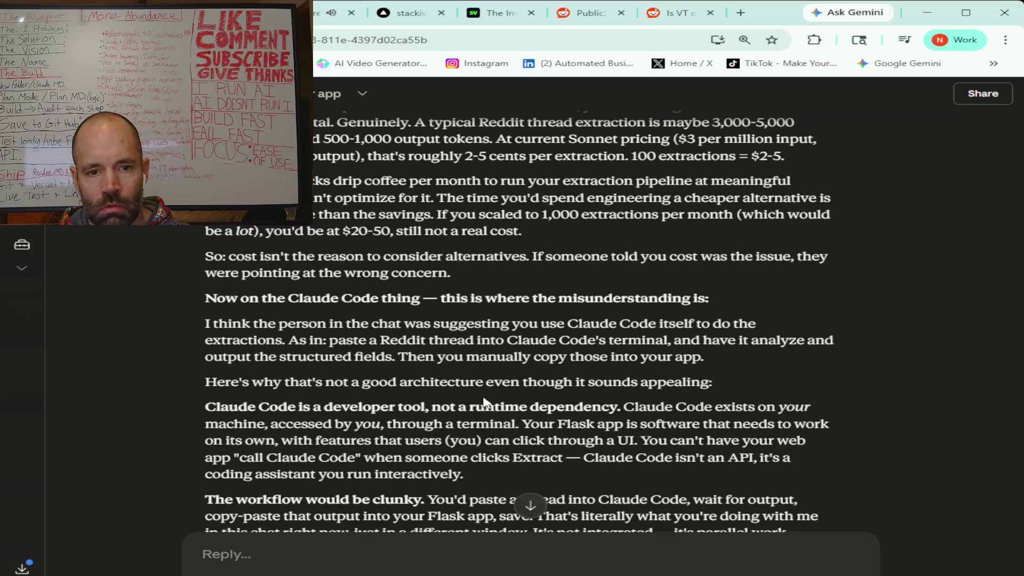
pyautogui.scroll(-1, 483, 400)
pyautogui.scroll(-1, 484, 397)
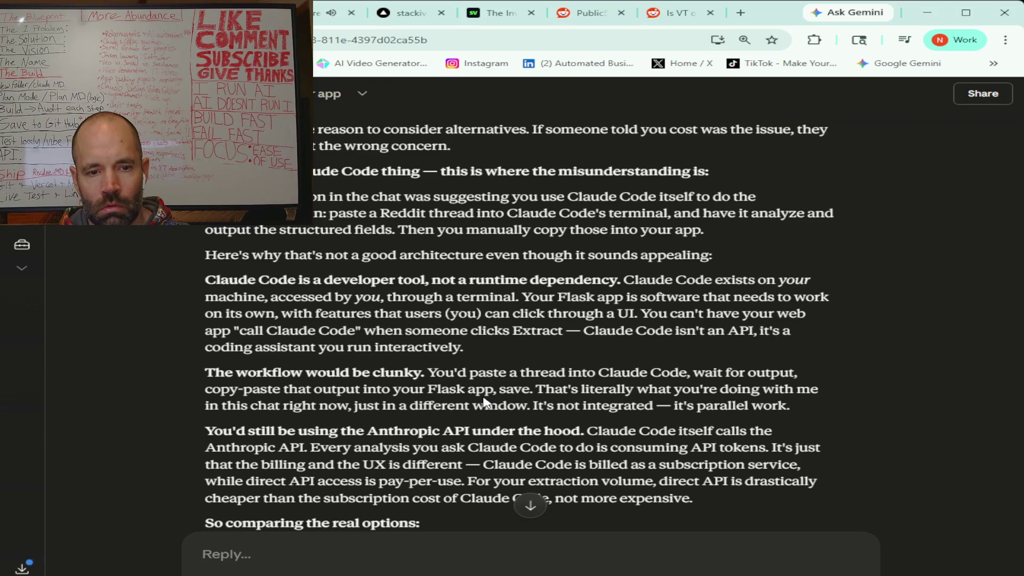
pyautogui.scroll(-3, 484, 401)
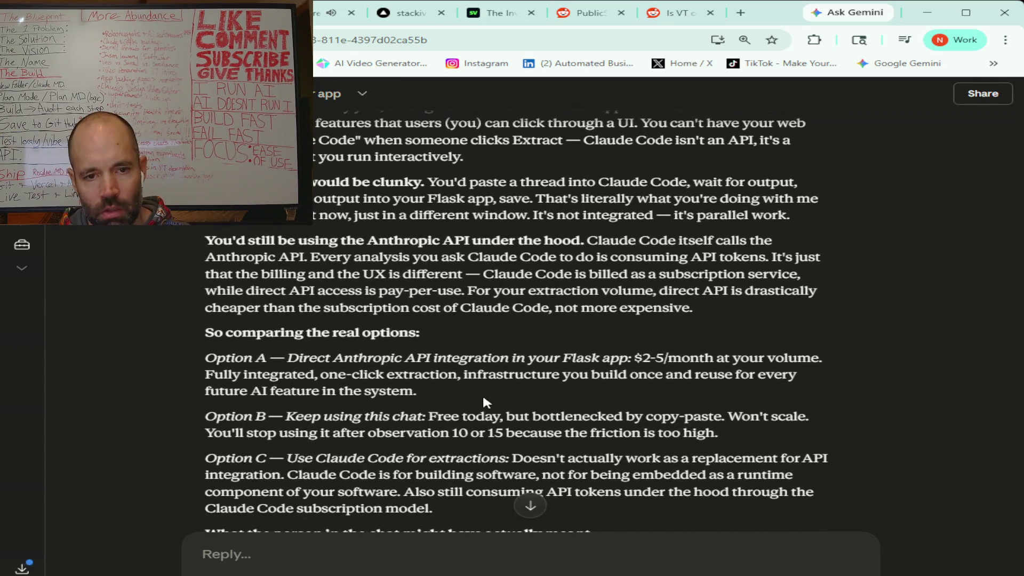
pyautogui.scroll(-1, 485, 401)
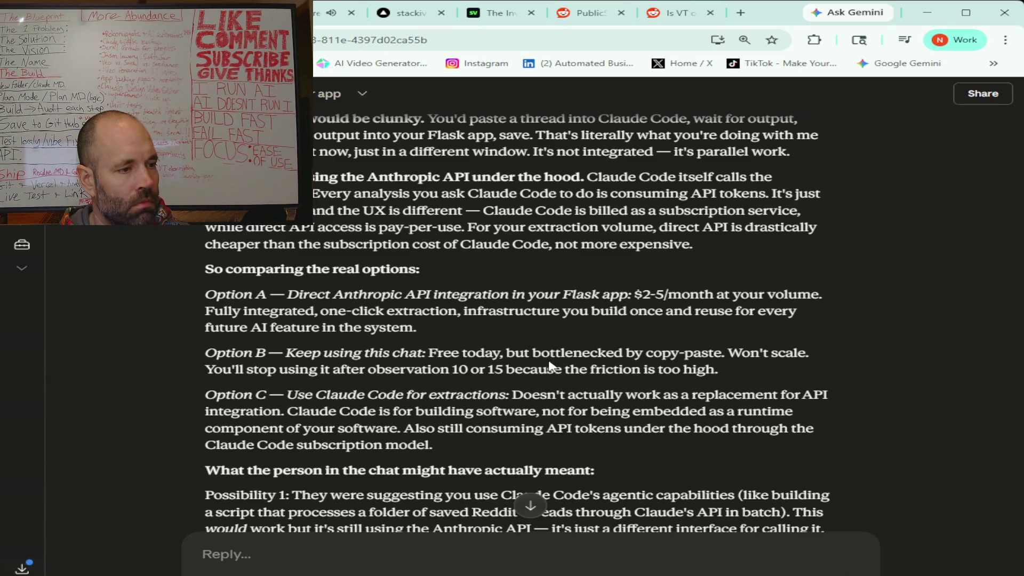
pyautogui.scroll(-1, 547, 347)
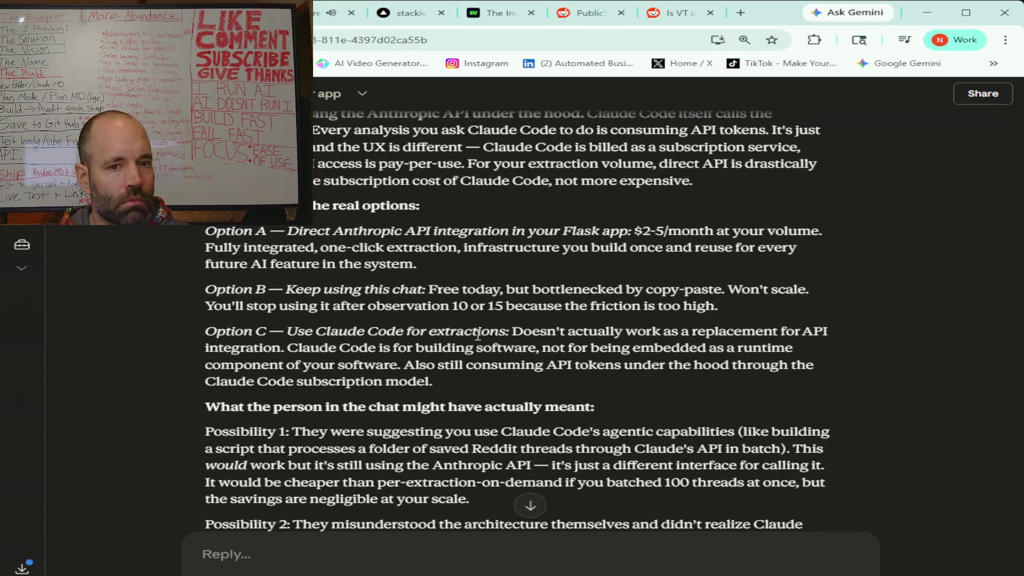